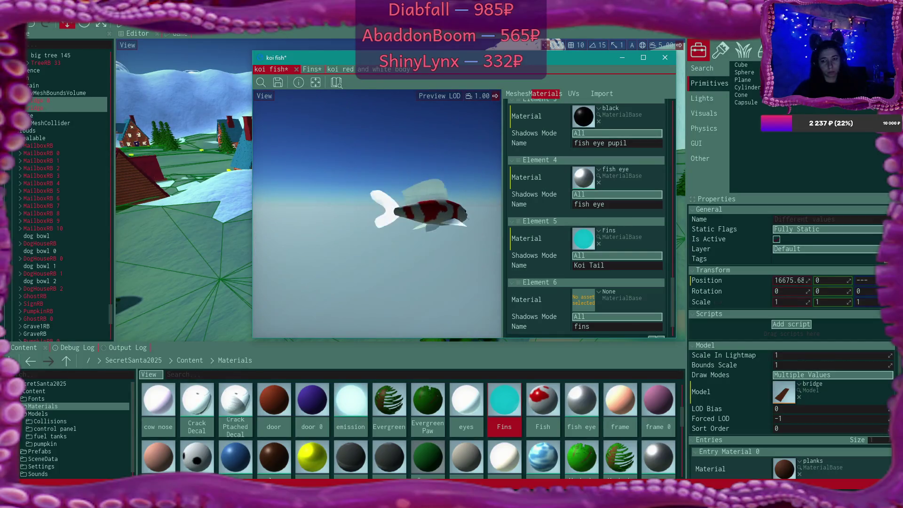
Step: Open the Fins material instance, toggle its Color override on and off, and inspect the ray base graph
double_click(584, 238)
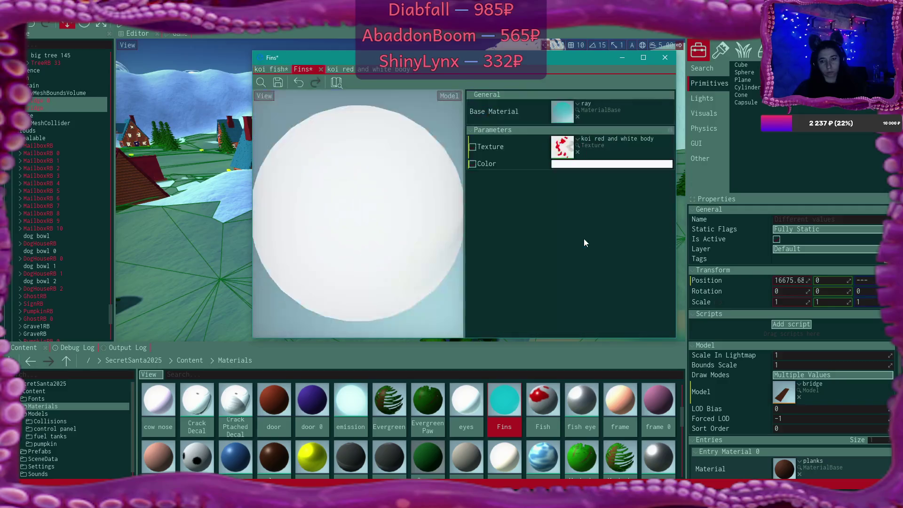
left_click(473, 162)
left_click(474, 162)
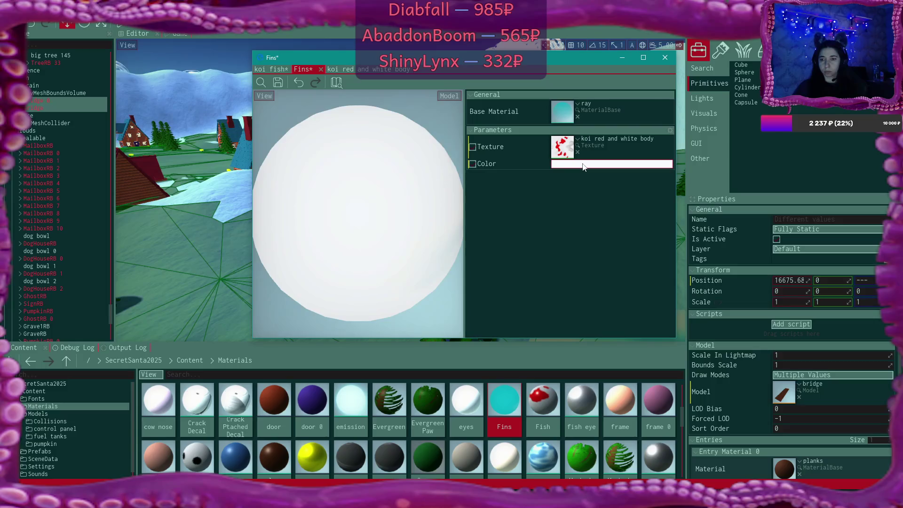
double_click(566, 109)
left_click_drag(470, 211, 435, 183)
scroll(432, 197, "up", 2)
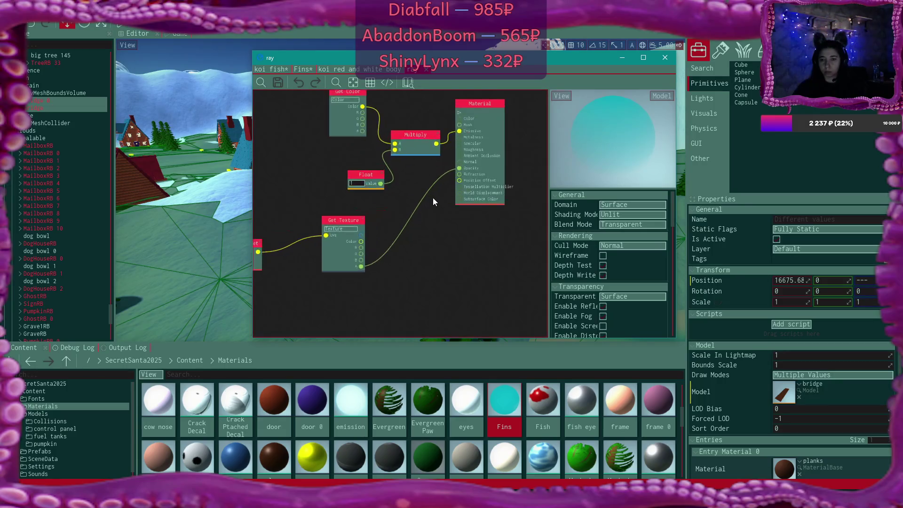
scroll(433, 198, "up", 1)
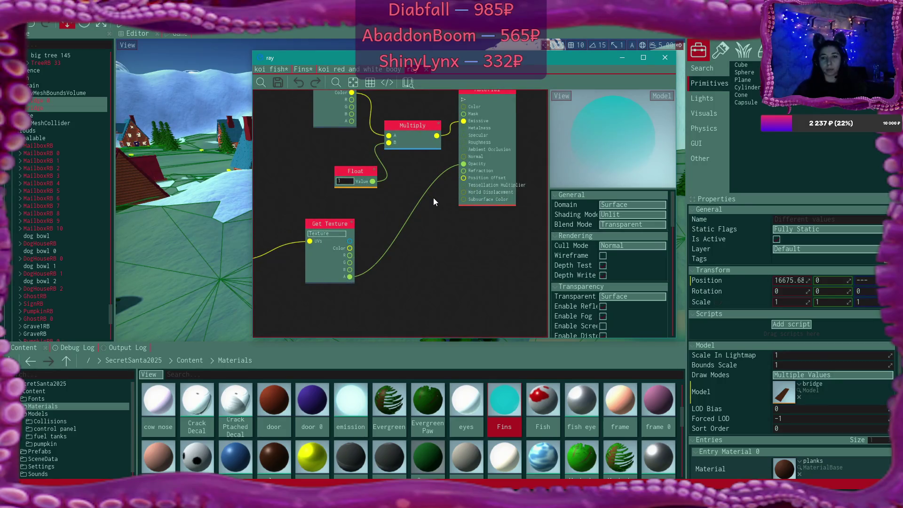
Step: Close the ray and koi texture views, save Fins, and request its deletion from Content
left_click(427, 69)
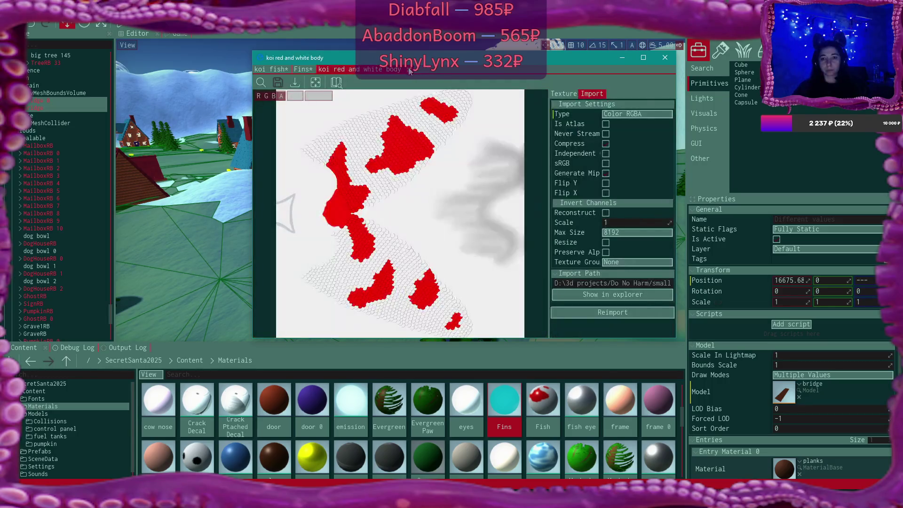
left_click(408, 68)
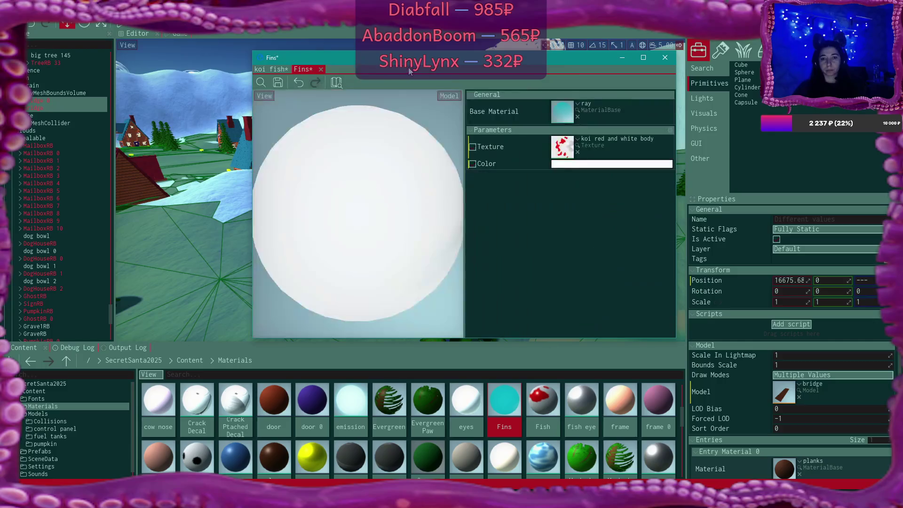
left_click(281, 82)
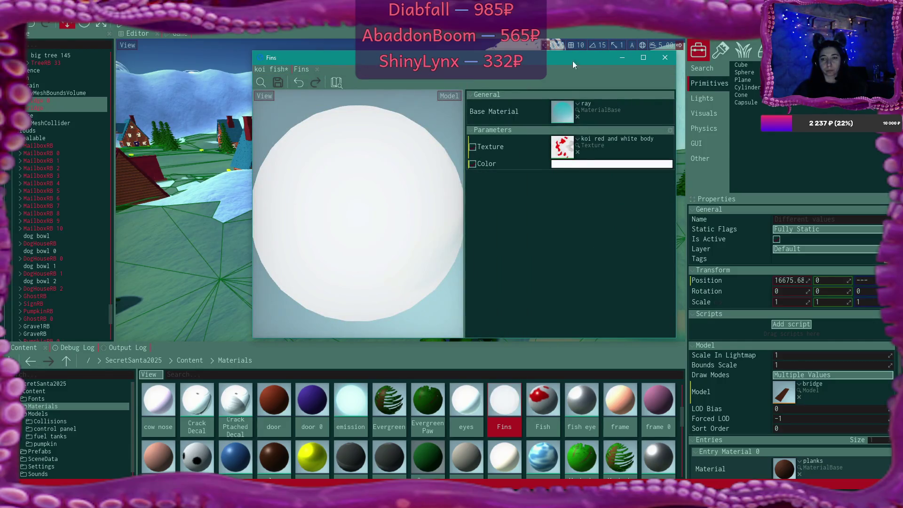
left_click(541, 406)
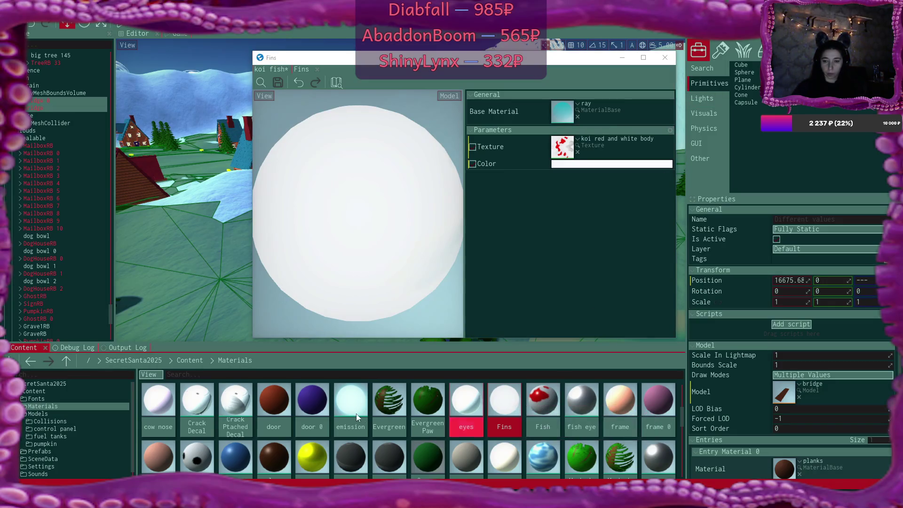
key("Delete")
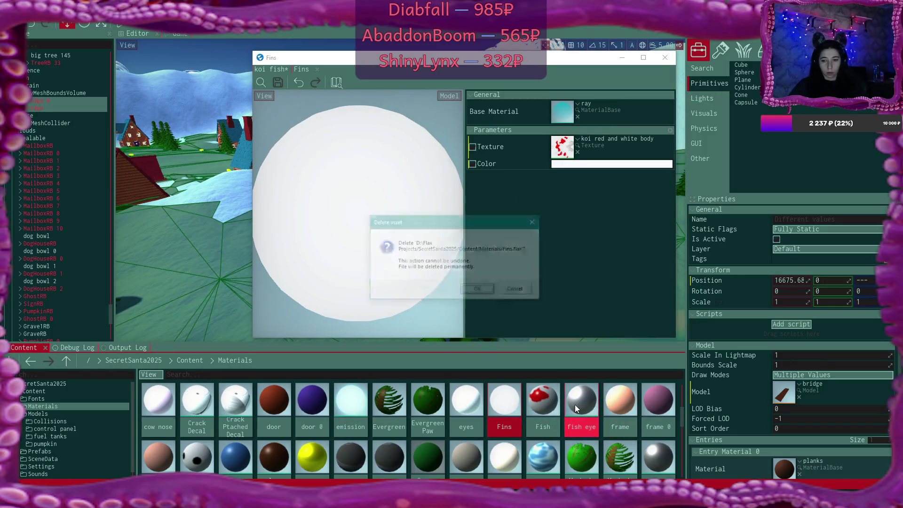
Step: Confirm deleting Fins, then duplicate the ray material and name the copy 'fins'
key("Return")
scroll(325, 419, "down", 1)
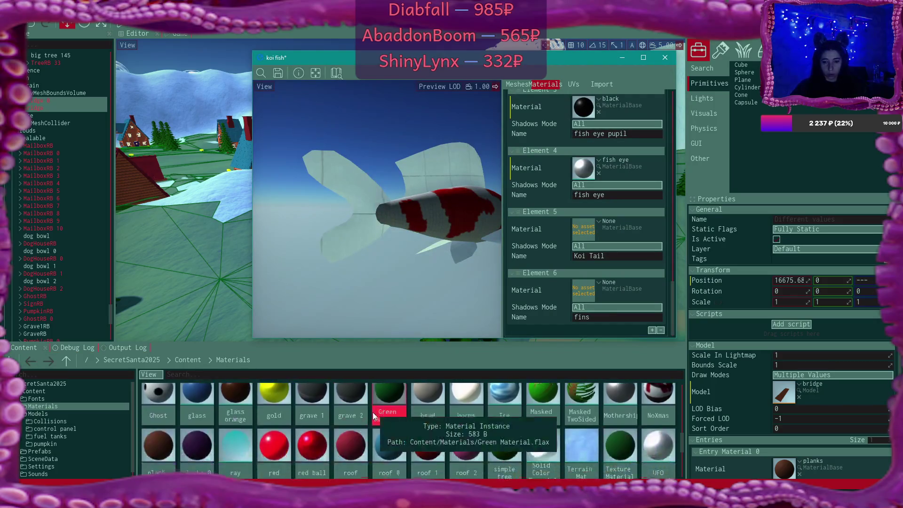
left_click(235, 442)
key("ctrl+d")
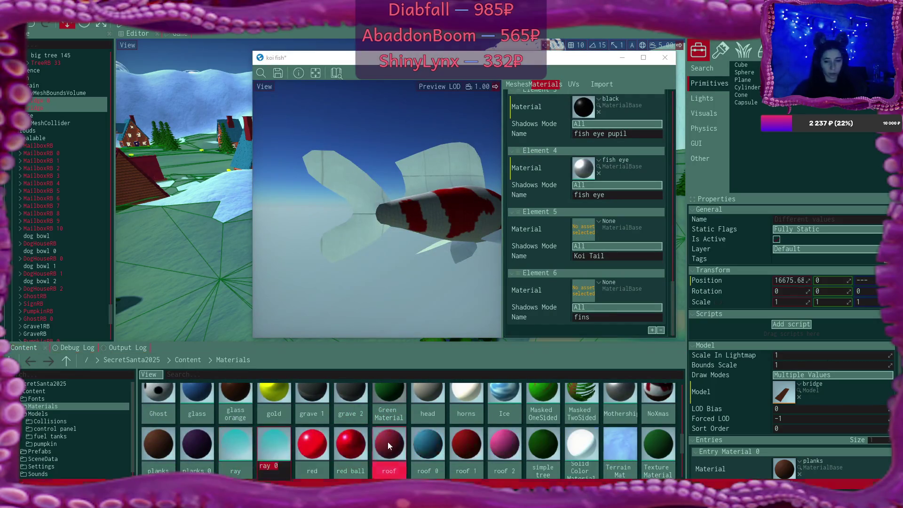
type("fins")
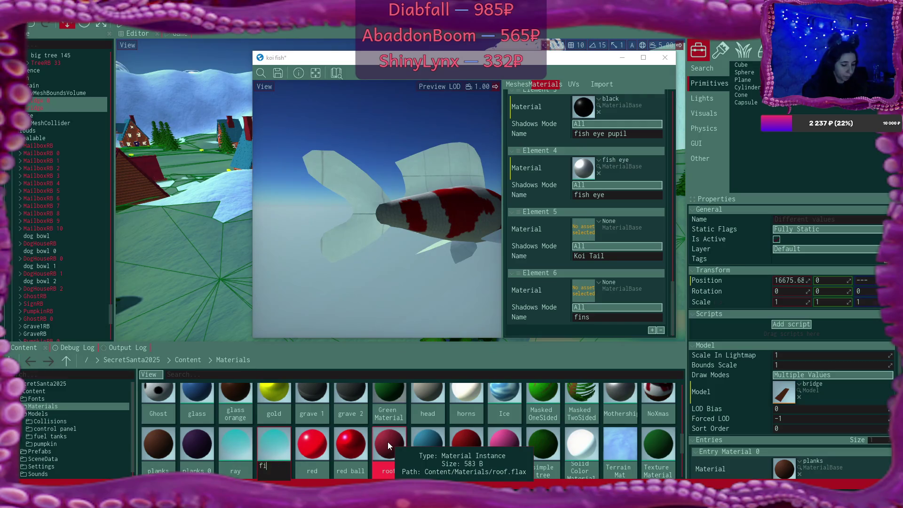
key("Return")
key("Return")
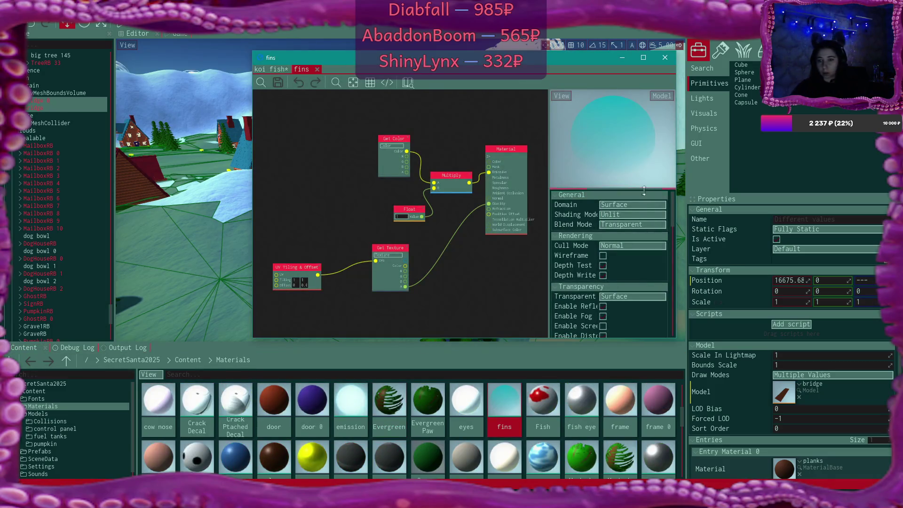
Step: Rewire the Multiply output into the Material node and switch shading mode to Lit
scroll(476, 193, "up", 3)
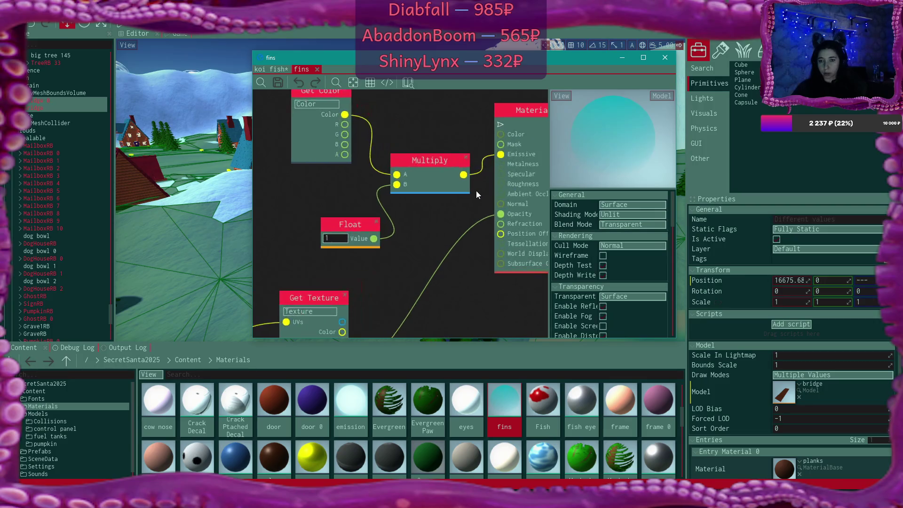
left_click_drag(463, 174, 502, 125)
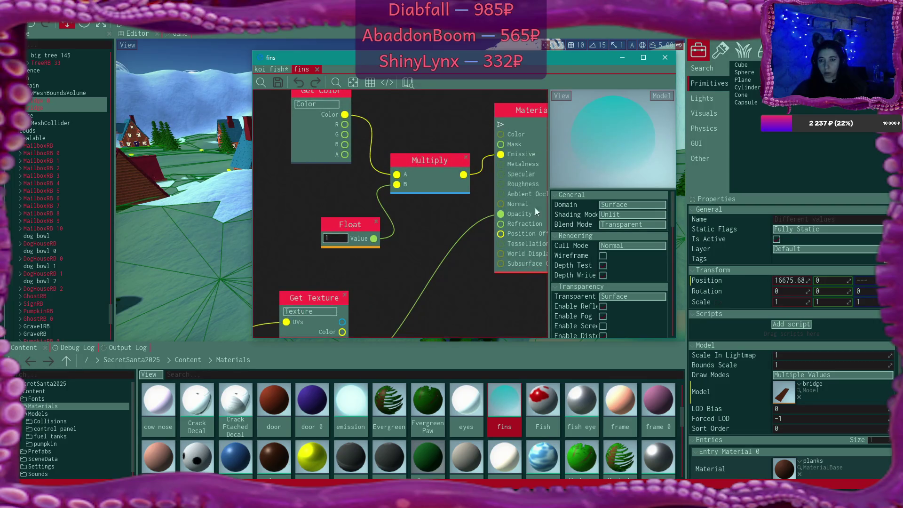
mouse_move(450, 155)
left_mouse_down()
mouse_move(442, 142)
mouse_move(491, 169)
mouse_move(499, 126)
mouse_move(464, 182)
left_mouse_up()
key("Escape")
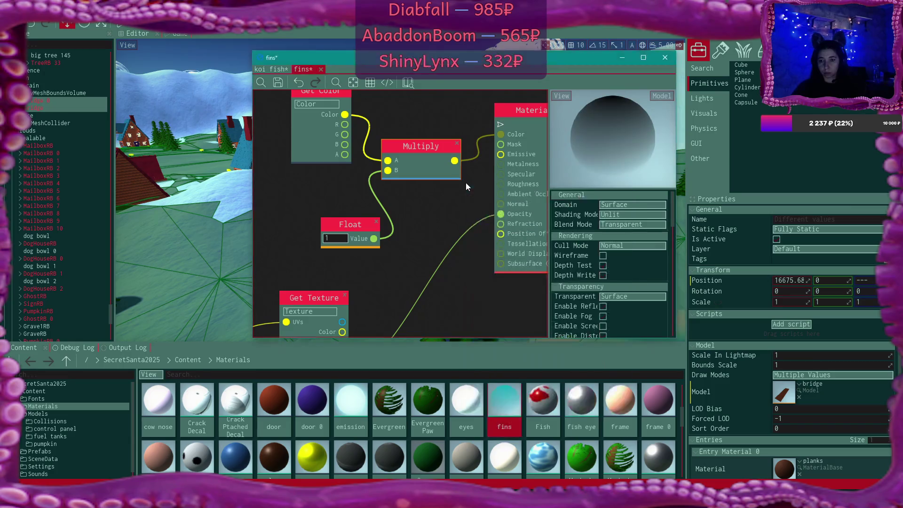
left_click(633, 215)
left_click(628, 235)
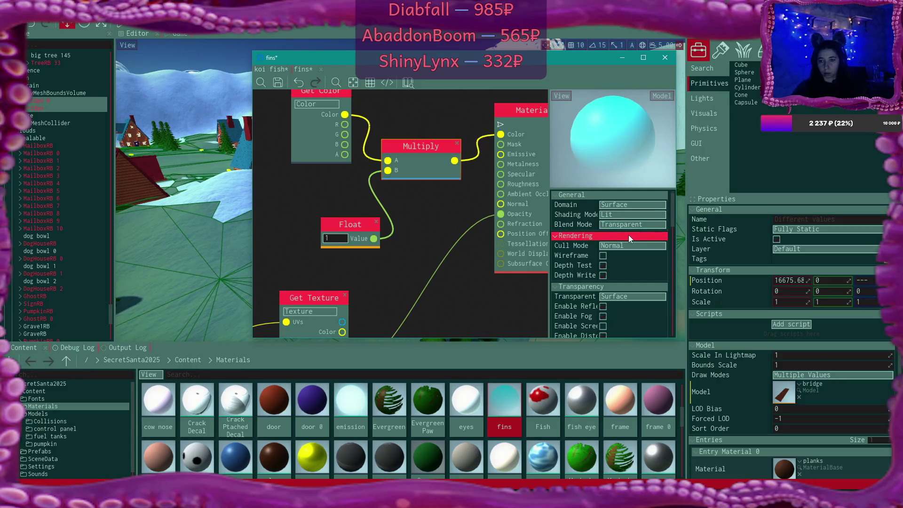
Step: Set the Texture parameter to koi red and white body, keeping the teal Color parameter
scroll(629, 235, "down", 5)
scroll(628, 244, "down", 1)
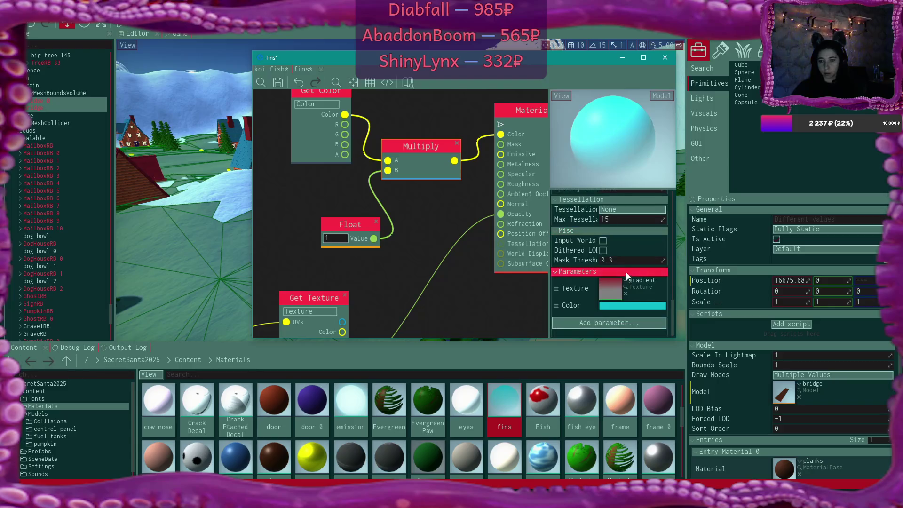
left_click(625, 281)
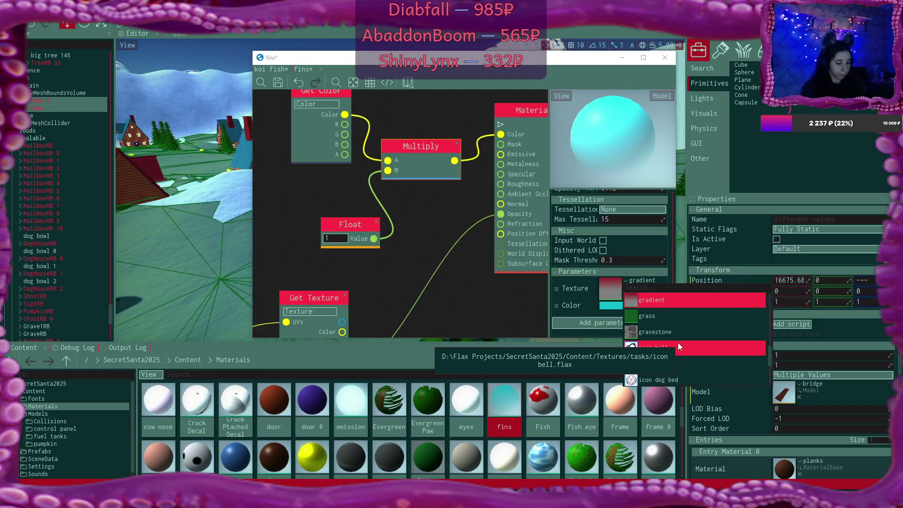
type("koi")
left_click(672, 301)
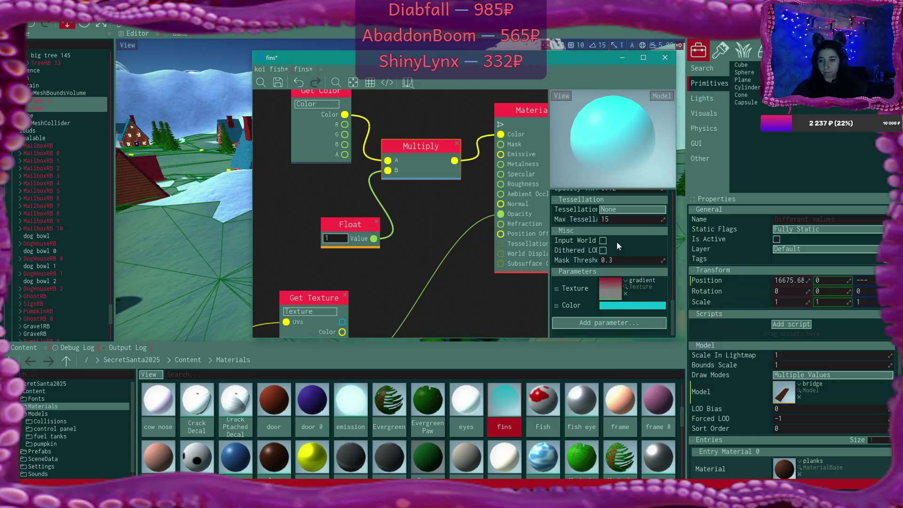
left_click(625, 307)
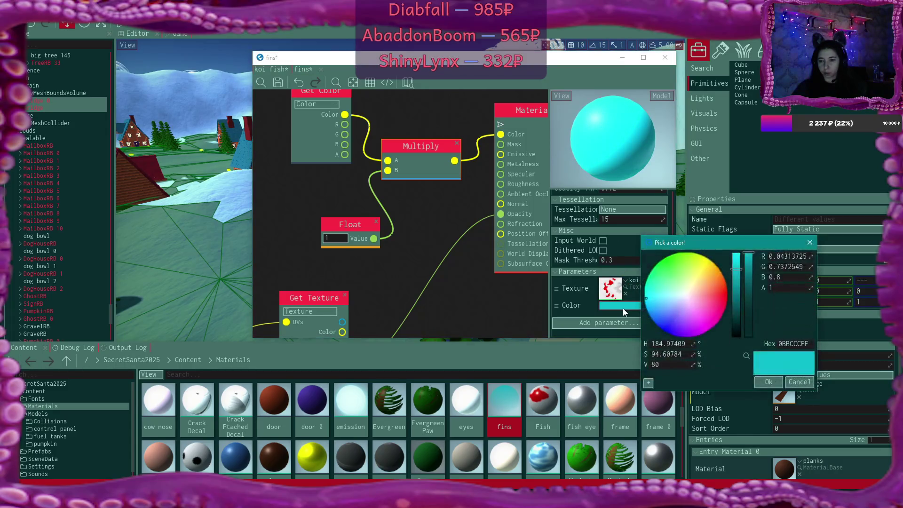
left_click(445, 237)
Step: Feed the texture colour into the material's Color input and save fins
scroll(445, 237, "down", 3)
mouse_move(365, 314)
left_mouse_down()
mouse_move(484, 202)
mouse_move(478, 171)
left_mouse_up()
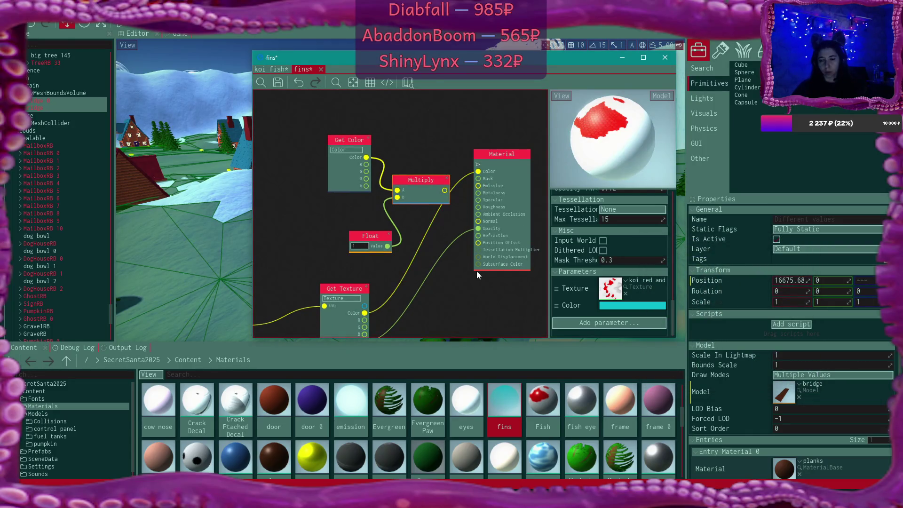
left_click(322, 100)
left_click(278, 82)
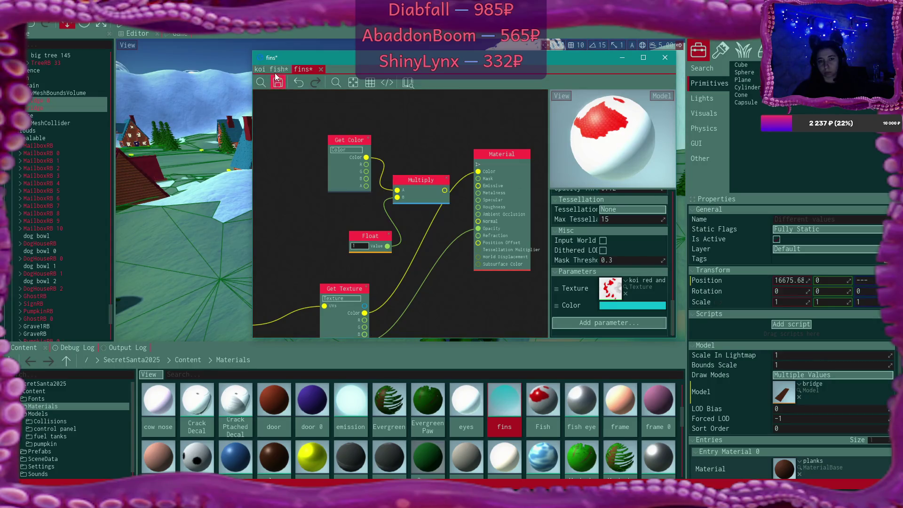
left_click(274, 71)
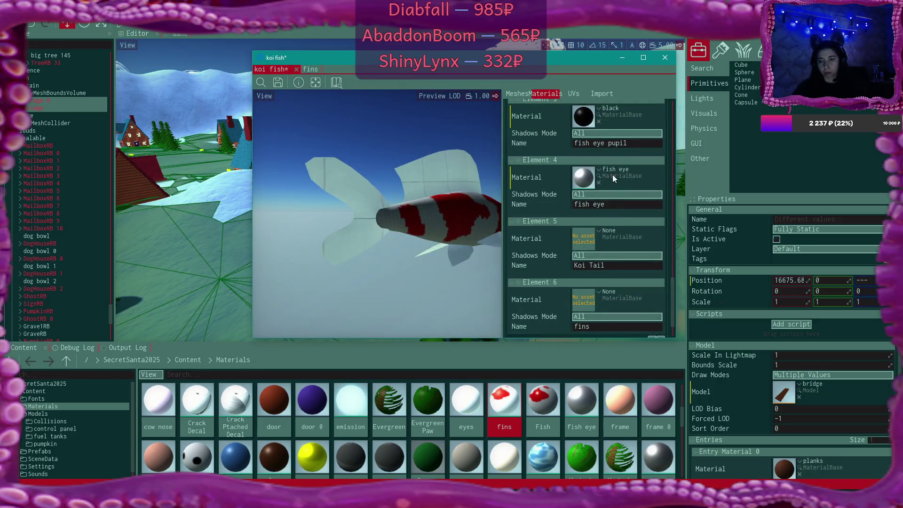
Step: Assign fins to Element 5 (Koi Tail) and orbit the preview to a side view
left_click(599, 230)
type("fi")
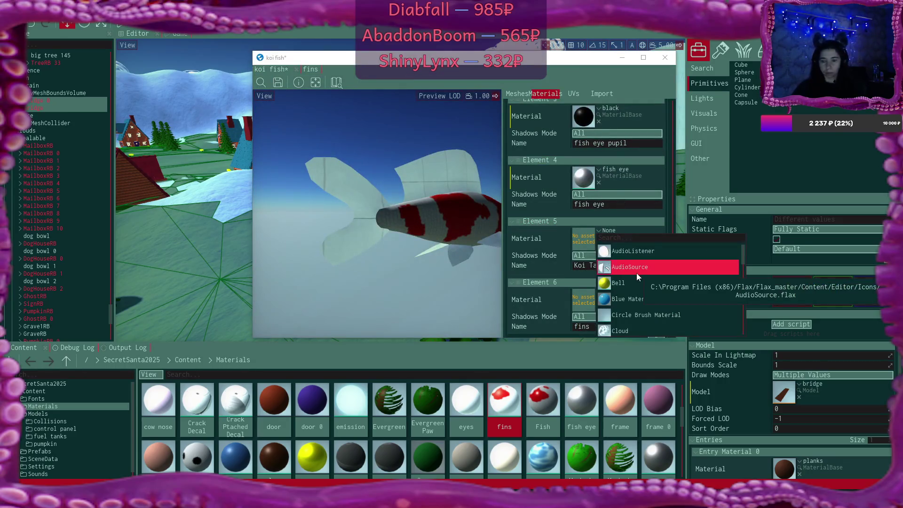
type("ns")
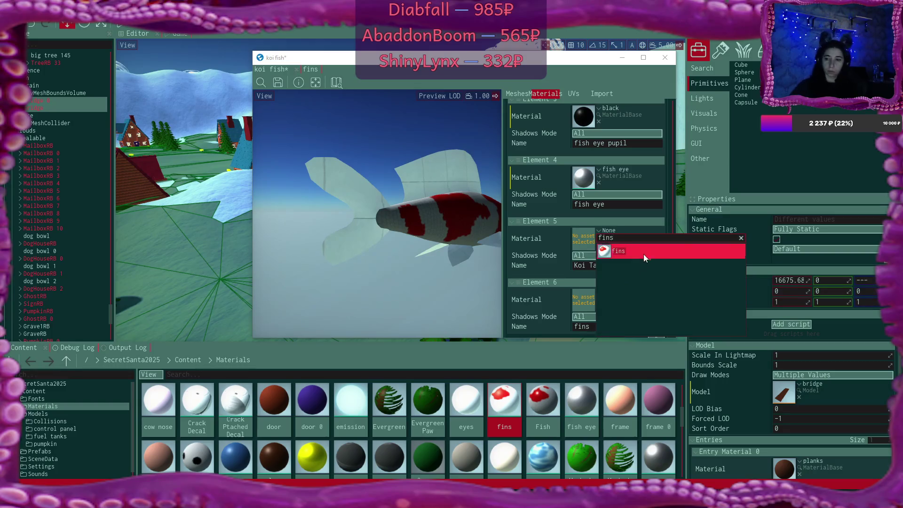
left_click(643, 254)
mouse_move(439, 225)
left_mouse_down()
mouse_move(499, 227)
mouse_move(282, 222)
mouse_move(349, 197)
mouse_move(419, 193)
mouse_move(405, 207)
mouse_move(400, 200)
left_mouse_up()
double_click(583, 238)
Step: Delete the Color parameter from the fins material
scroll(644, 242, "up", 5)
scroll(645, 242, "down", 4)
scroll(644, 242, "down", 3)
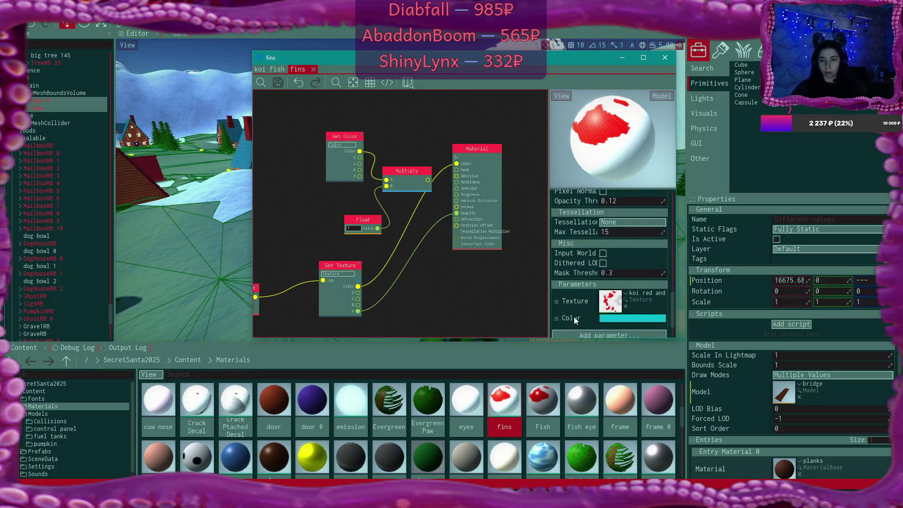
right_click(572, 318)
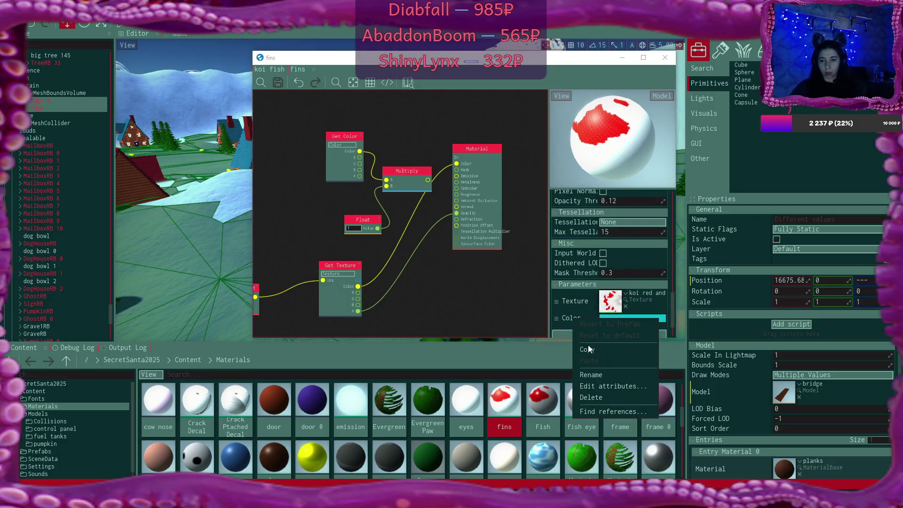
left_click(602, 396)
left_click(474, 288)
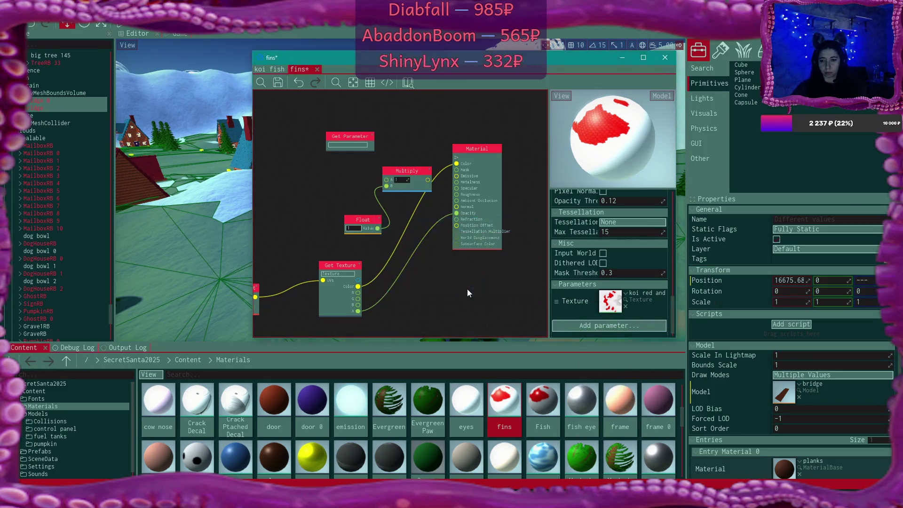
Step: Remove the Get Parameter, Multiply and Float nodes and move Get Texture near Material
scroll(468, 290, "up", 1)
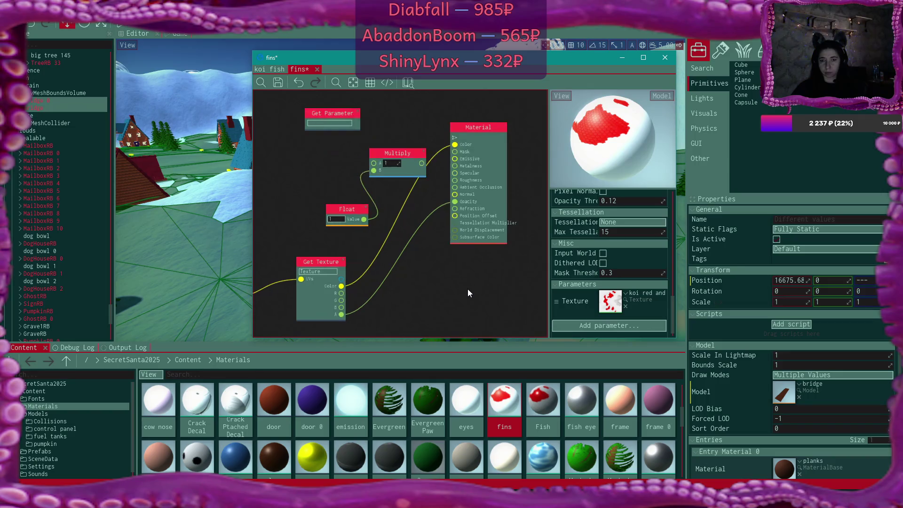
left_click(358, 110)
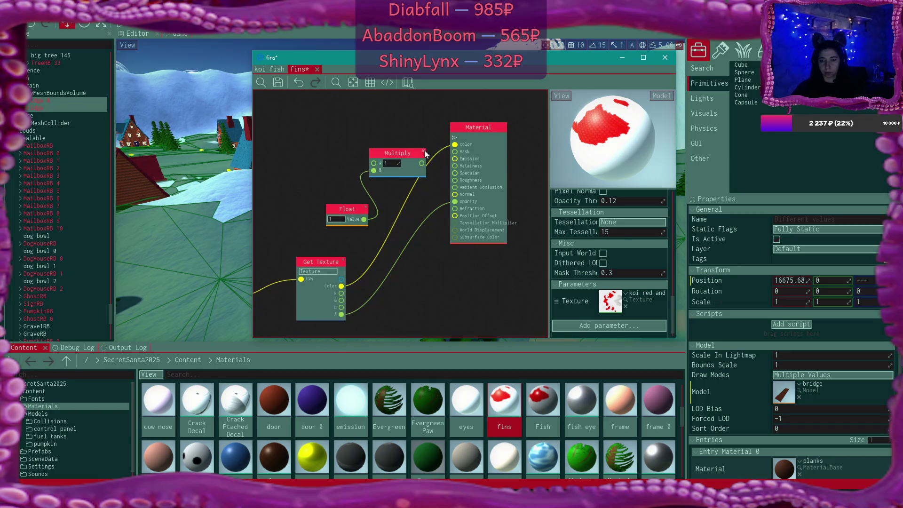
key("Delete")
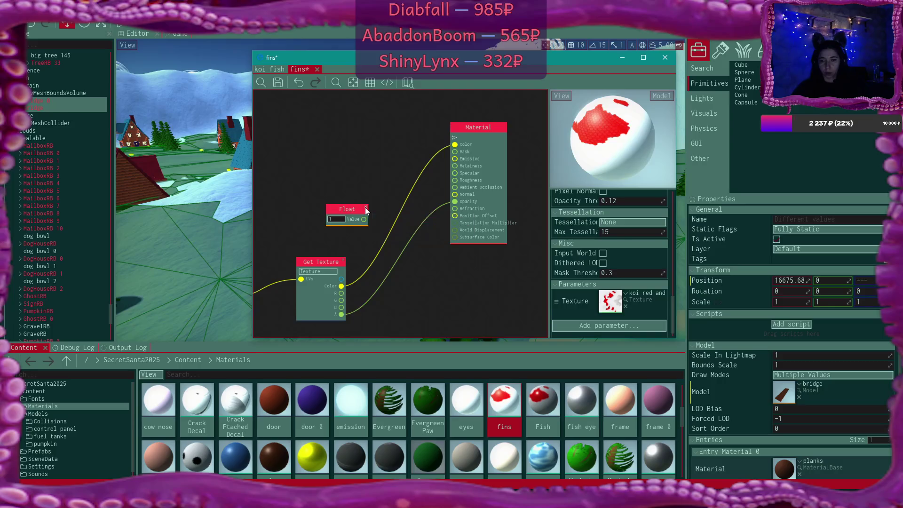
left_click(365, 207)
mouse_move(319, 264)
left_mouse_down()
mouse_move(327, 238)
mouse_move(309, 146)
left_mouse_up()
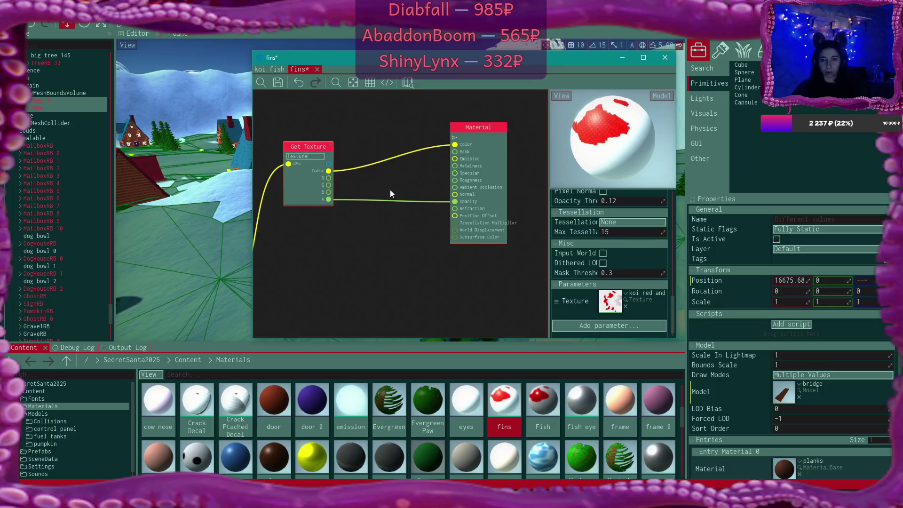
Step: Replace the texture alpha-to-Opacity link with a new Float constant of 0.6 and save
scroll(354, 241, "down", 3)
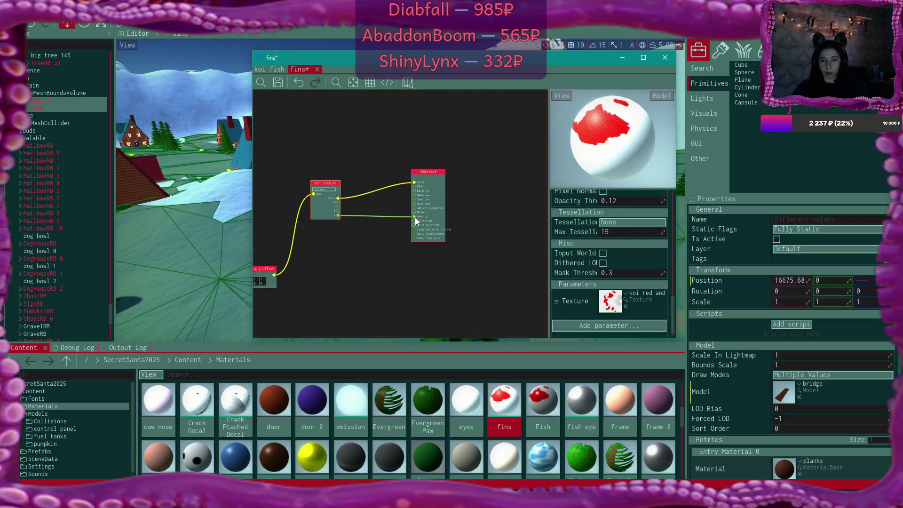
left_click_drag(415, 217, 390, 249)
left_click(357, 260)
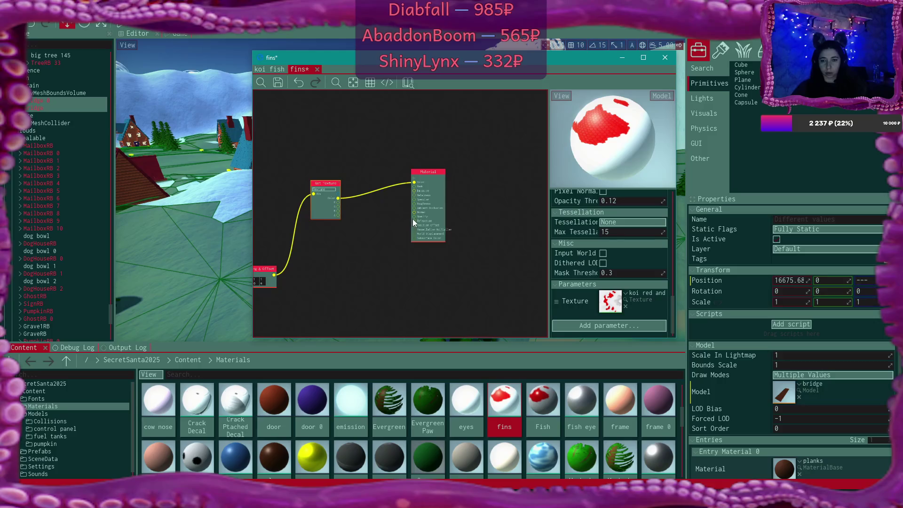
left_click_drag(413, 218, 377, 247)
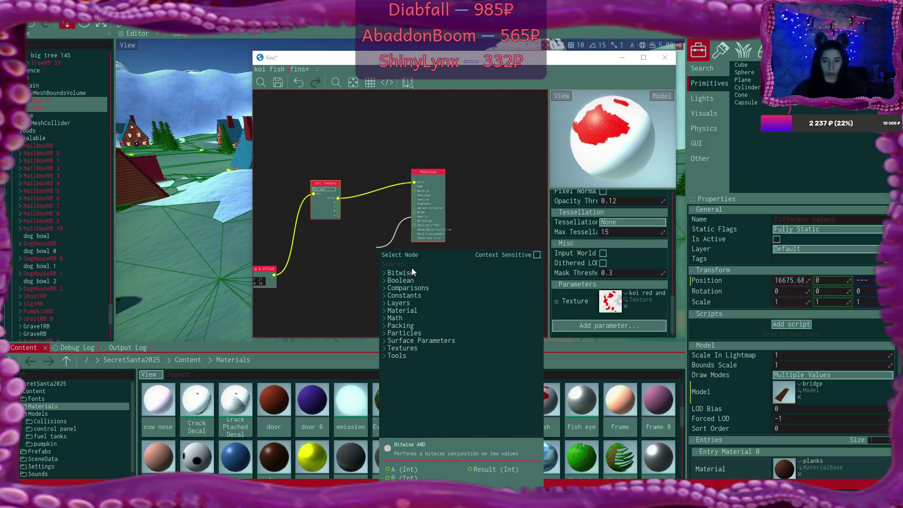
type("float")
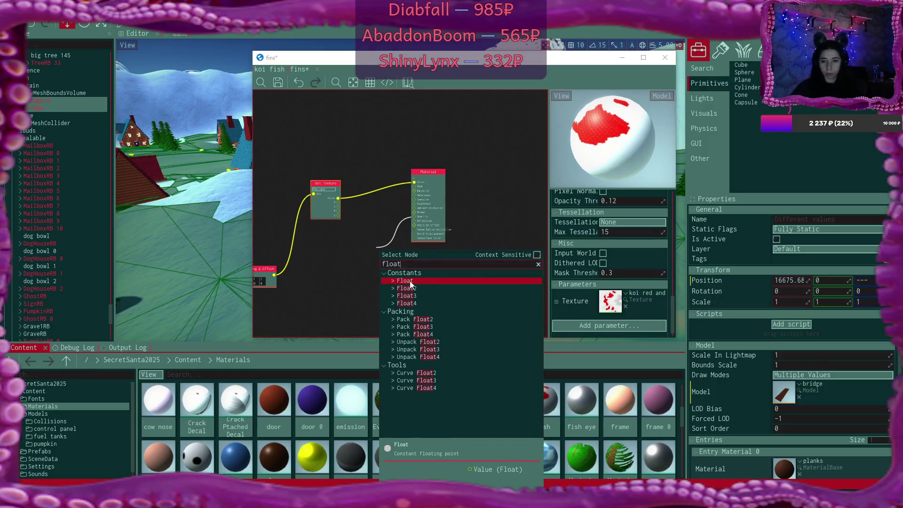
left_click(410, 281)
left_click_drag(385, 251, 370, 237)
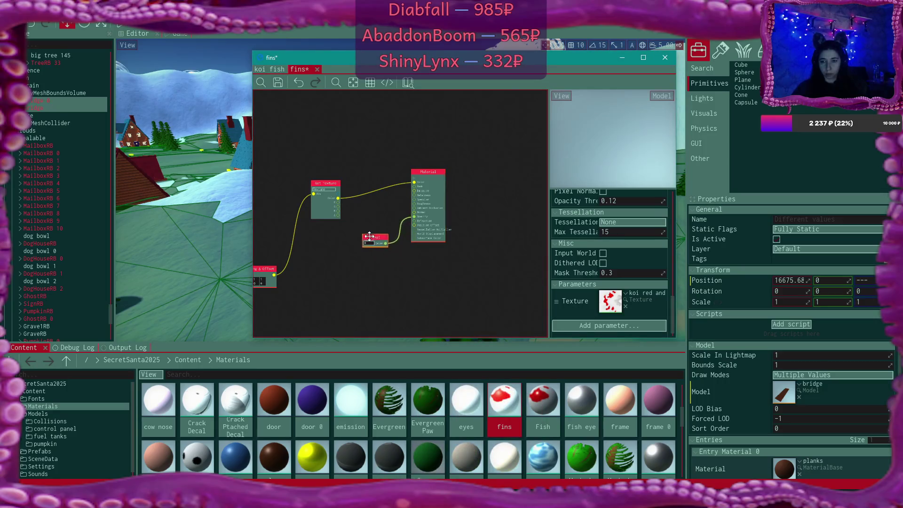
scroll(386, 242, "up", 3)
left_click(352, 235)
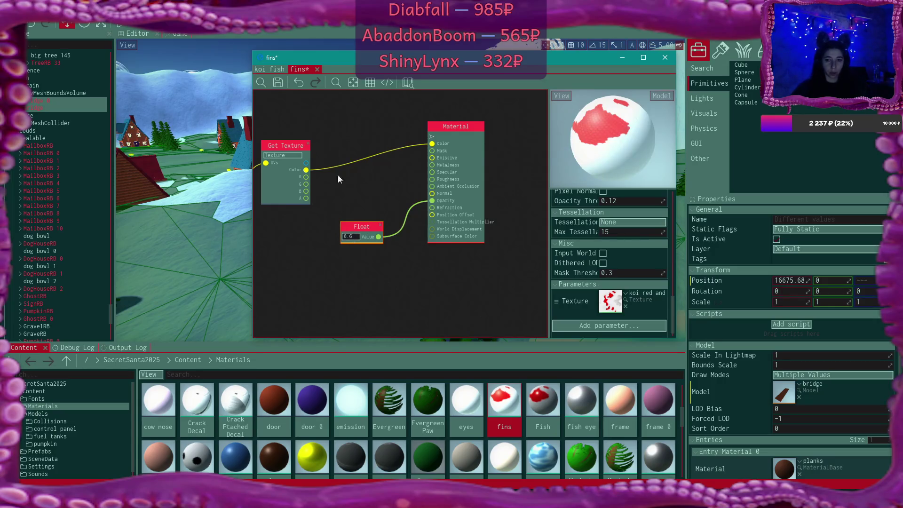
left_click(283, 81)
left_click(277, 71)
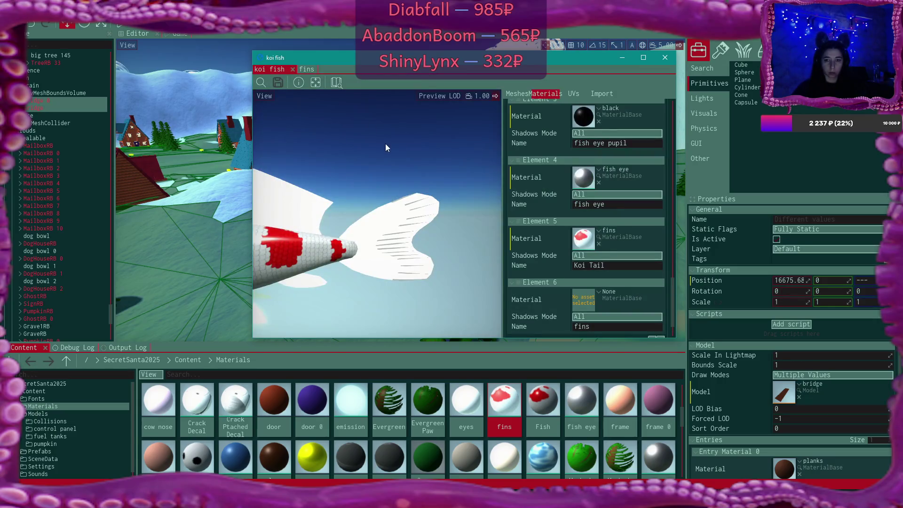
Step: Change the Opacity Float constant to 0.2 and save fins
left_click(308, 71)
left_click(344, 234)
type("0.2")
key("Return")
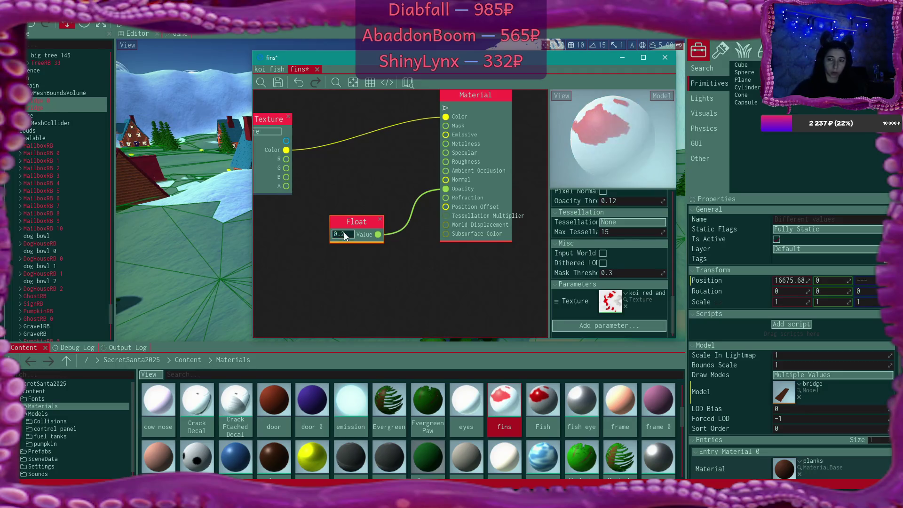
left_click(278, 83)
Step: Check the fins on the koi model and confirm Blend Mode stays Transparent
left_click(269, 69)
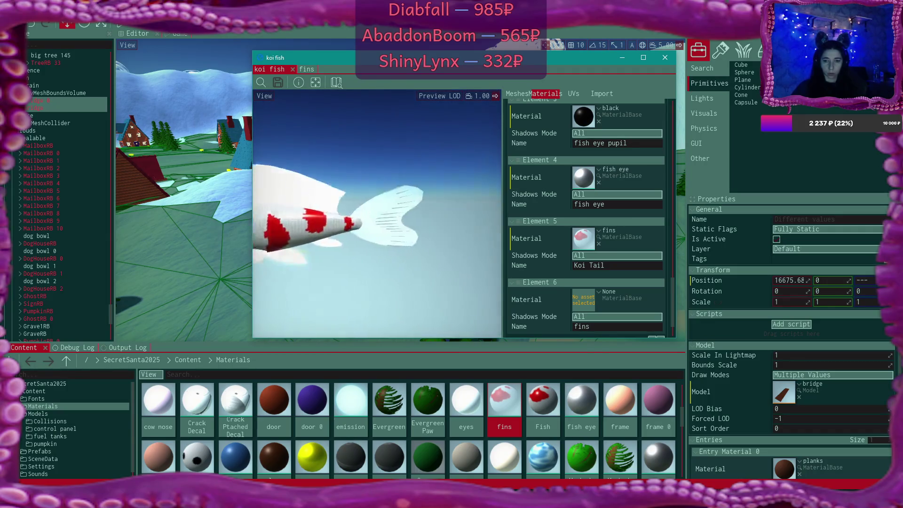
left_click(306, 69)
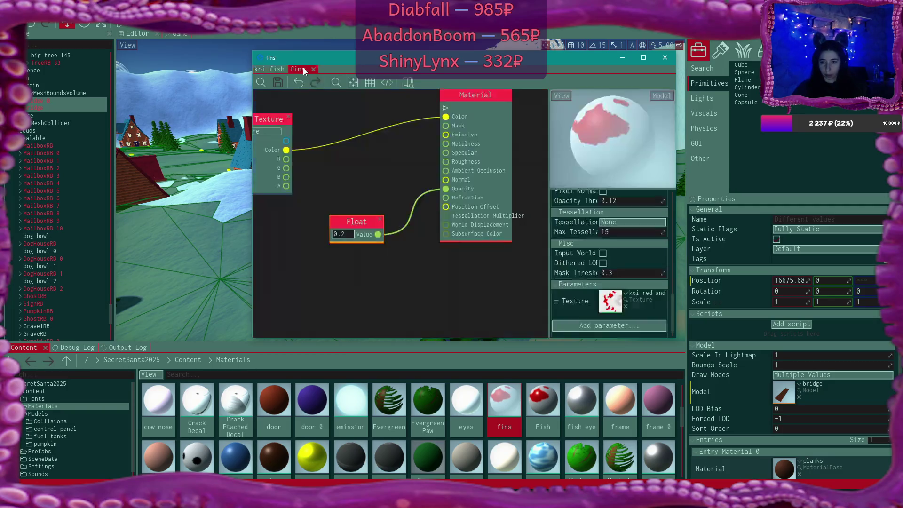
scroll(626, 245, "up", 6)
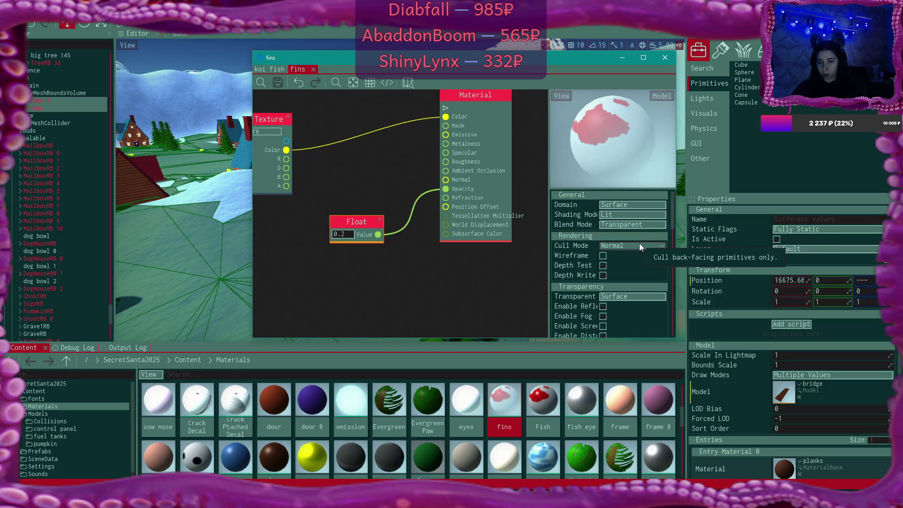
left_click(625, 226)
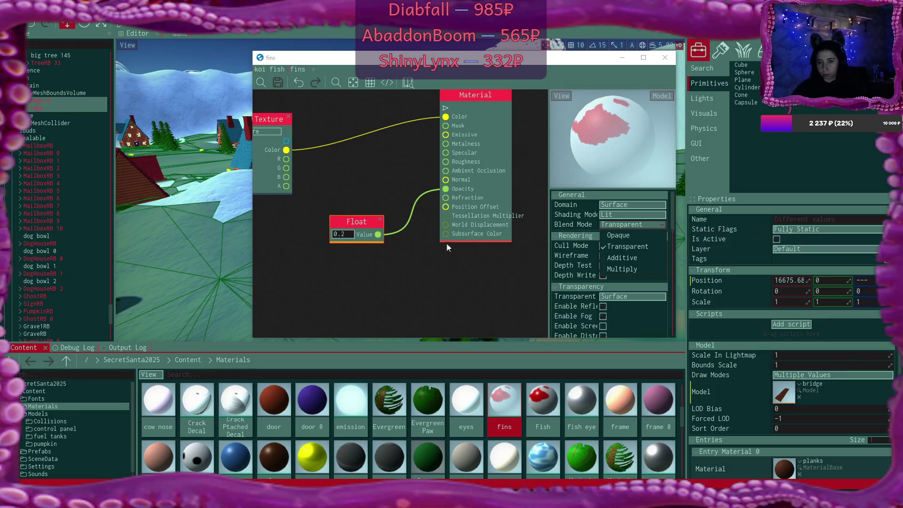
left_click(408, 283)
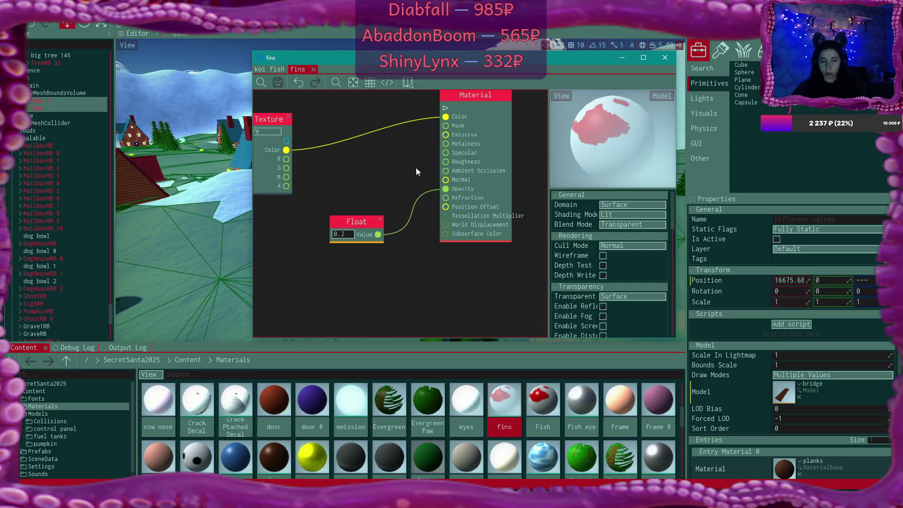
Step: Drag fins onto the koi fish's Element 6 slot and inspect the fins in the preview
left_click(271, 71)
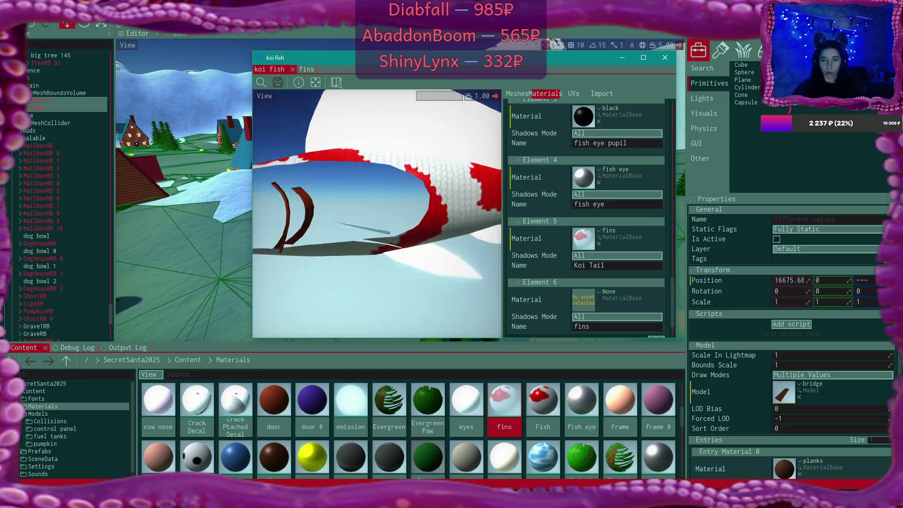
scroll(604, 280, "down", 1)
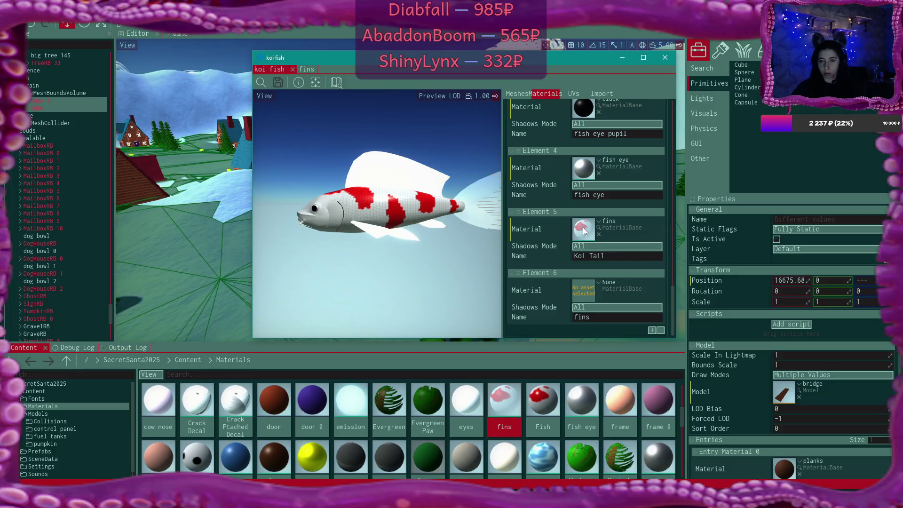
left_click_drag(584, 230, 588, 296)
mouse_move(414, 262)
left_mouse_down()
mouse_move(429, 257)
mouse_move(404, 265)
mouse_move(416, 261)
mouse_move(399, 254)
mouse_move(417, 257)
mouse_move(419, 240)
mouse_move(405, 254)
mouse_move(414, 235)
mouse_move(409, 249)
left_mouse_up()
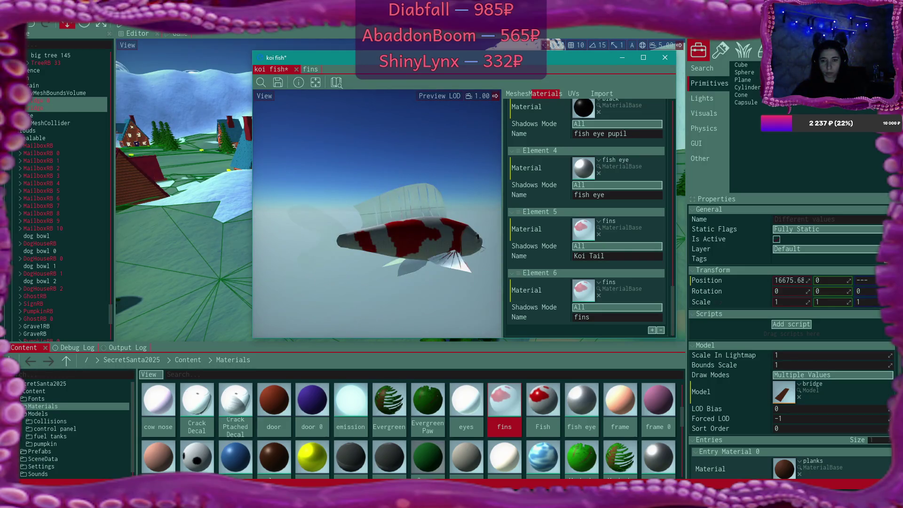
double_click(582, 235)
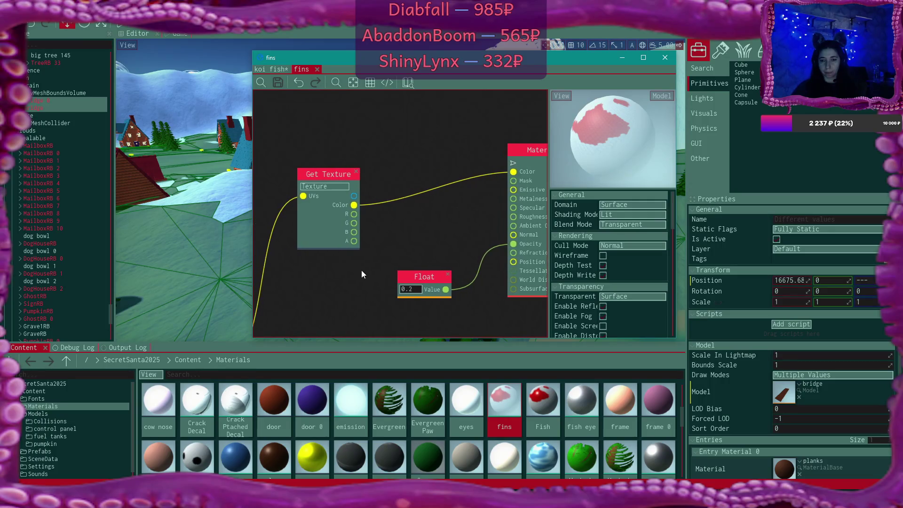
Step: Connect the texture colour to Opacity and delete its old link to material Color
left_click_drag(360, 272, 382, 231)
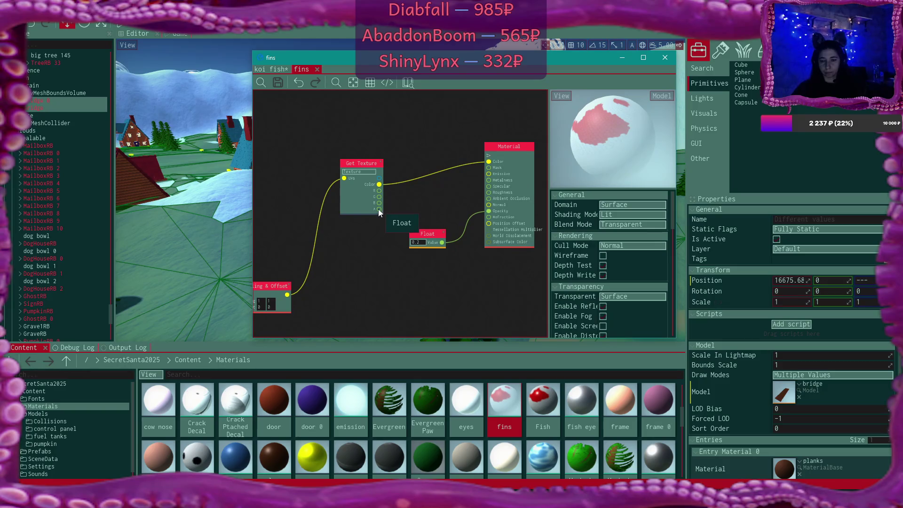
scroll(418, 196, "up", 1)
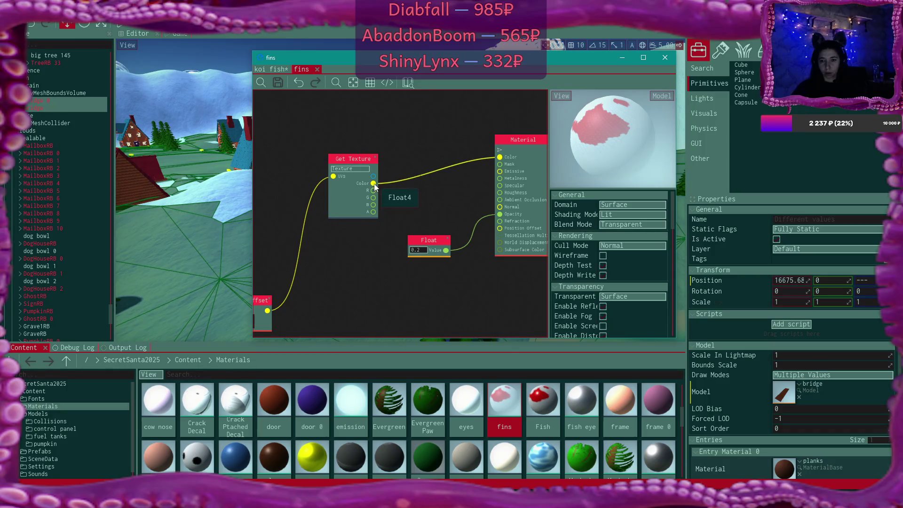
left_click_drag(421, 203, 501, 215)
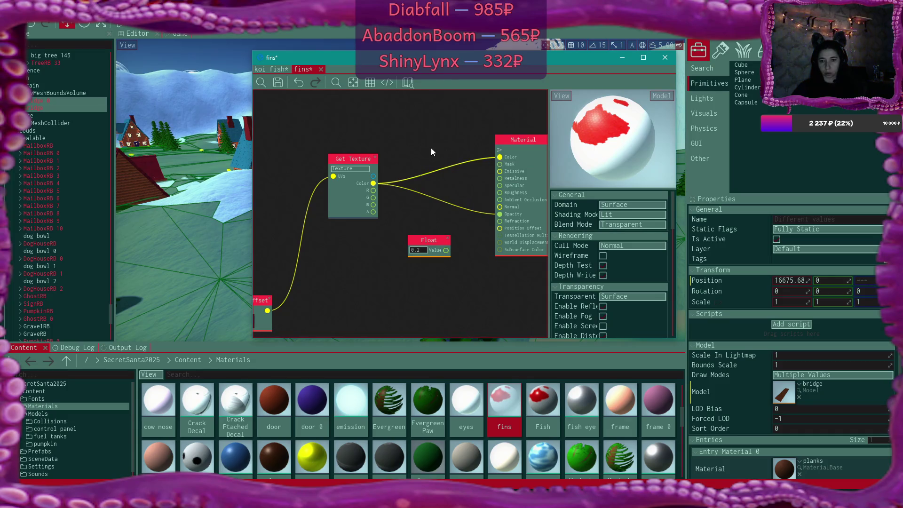
key("Delete")
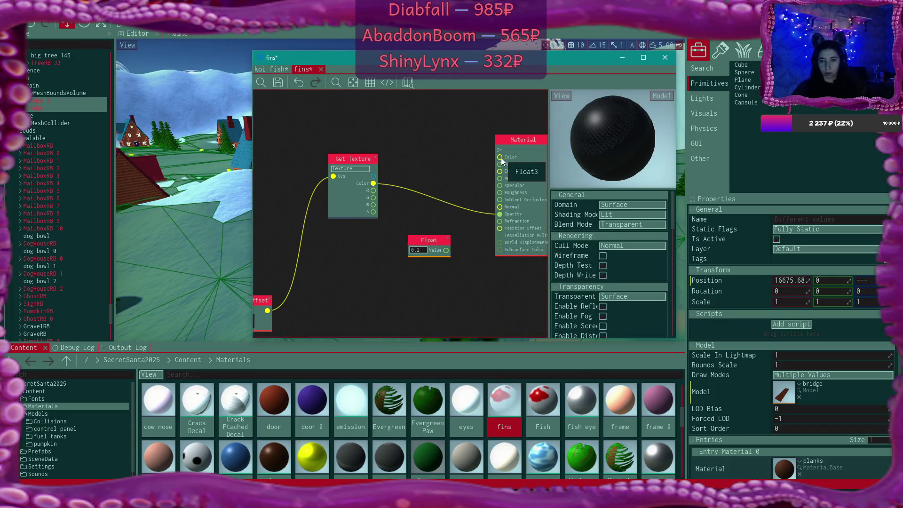
Step: Add a Color node above Material and reconnect the texture colour to material Color
left_click_drag(497, 159, 455, 148)
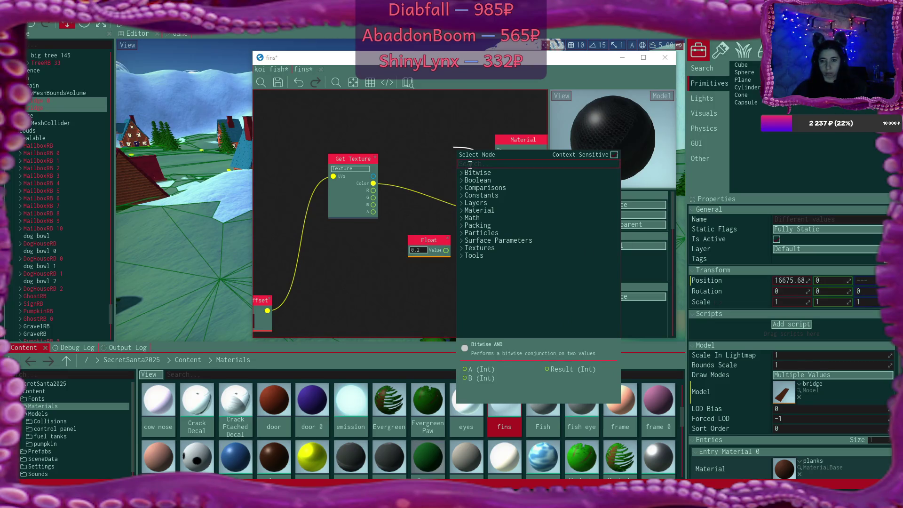
type("color")
key("Escape")
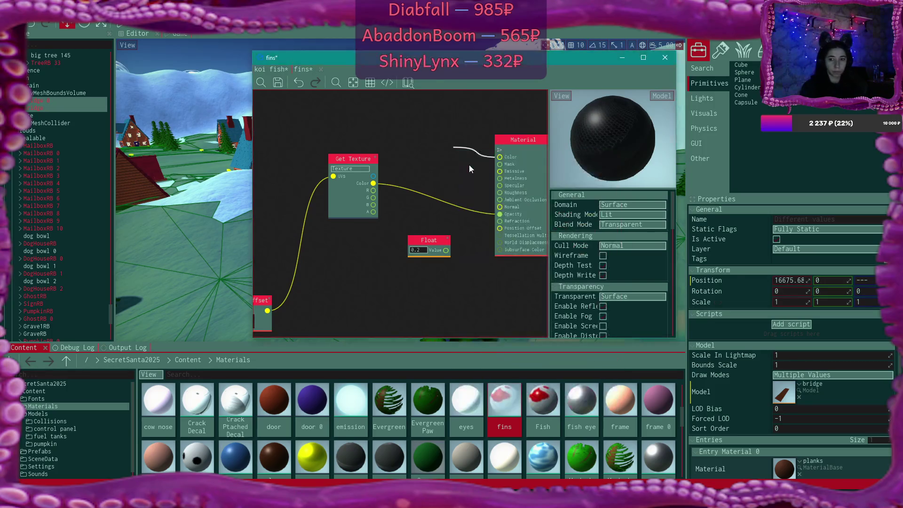
left_click_drag(452, 151, 425, 128)
left_click_drag(359, 184, 488, 158)
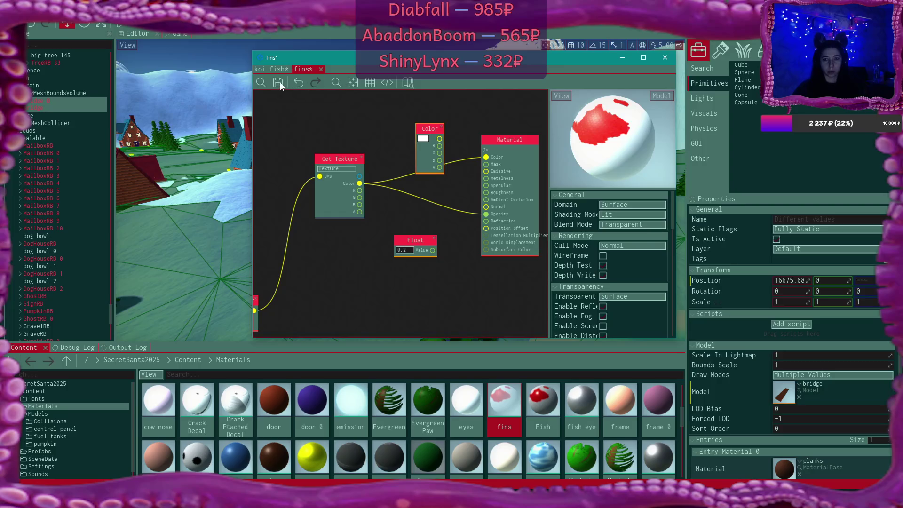
Step: Save fins and orbit the koi fish preview to inspect the fins
left_click(279, 83)
left_click(275, 71)
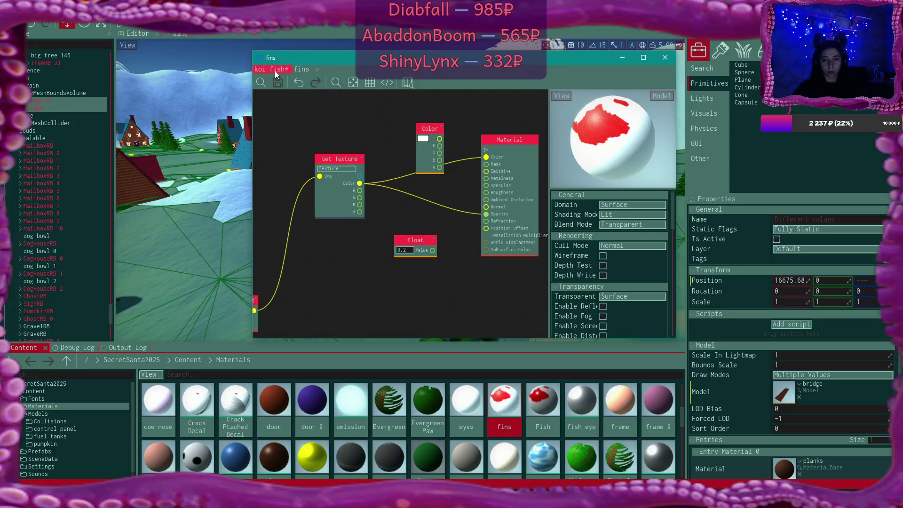
left_click(275, 70)
mouse_move(416, 168)
left_mouse_down()
mouse_move(495, 174)
mouse_move(485, 176)
left_mouse_up()
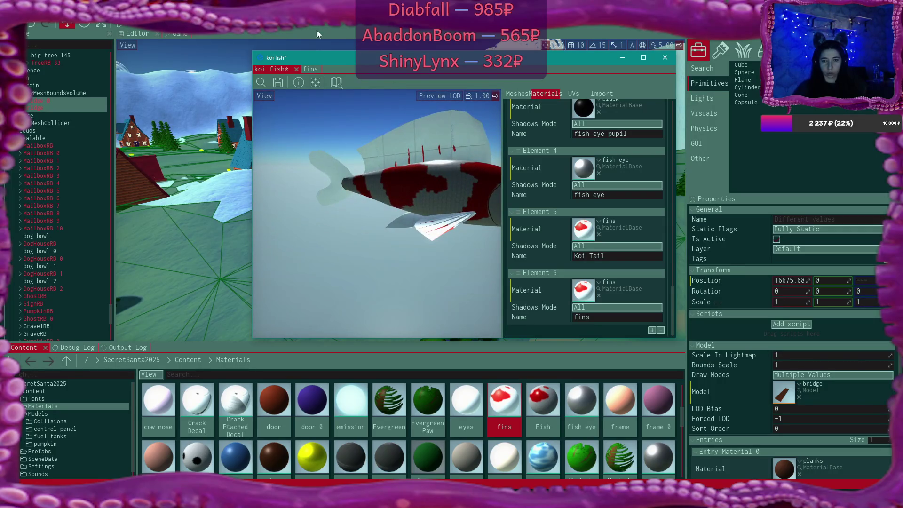
left_click(310, 69)
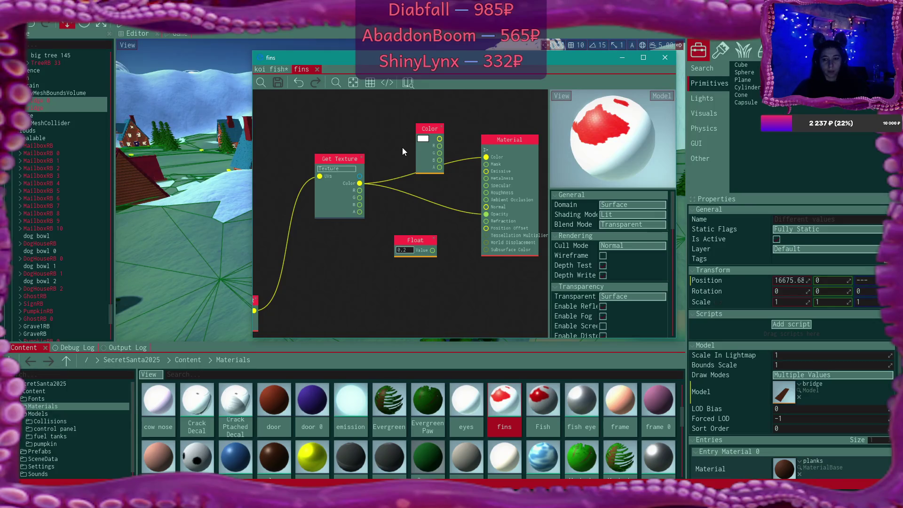
Step: Link the texture's A pin to Opacity, then save fins and the koi fish model
left_click_drag(361, 213, 486, 214)
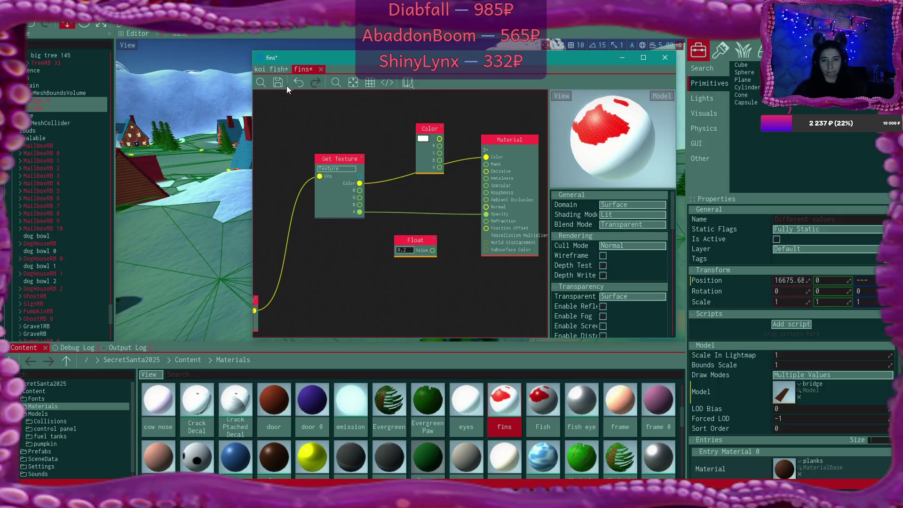
left_click(279, 81)
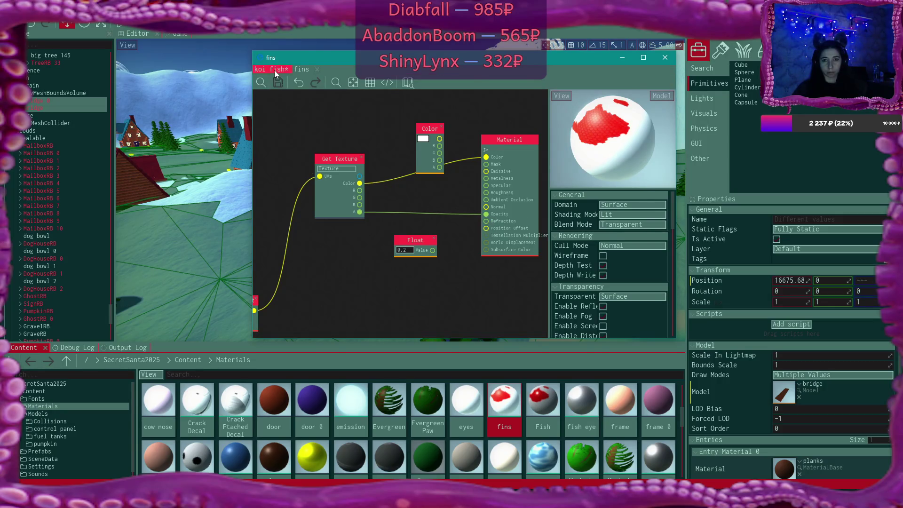
left_click(275, 71)
left_click(278, 82)
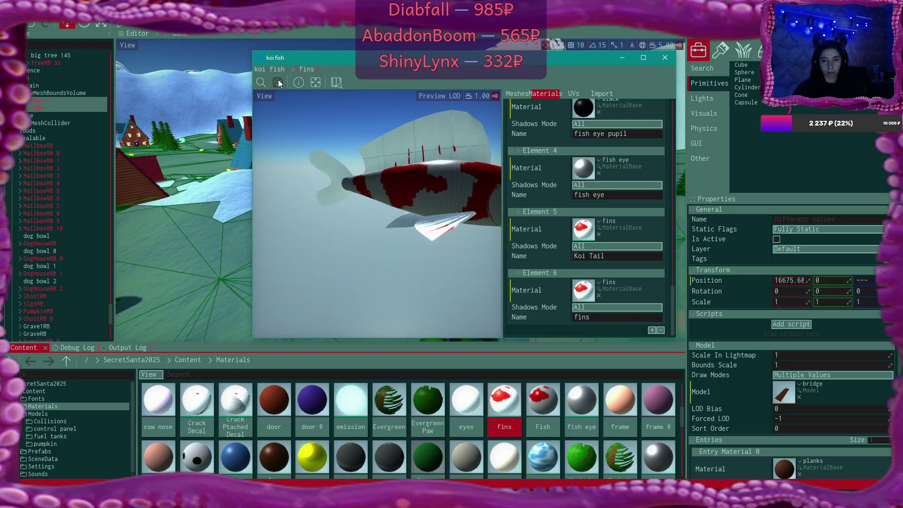
Step: Open koi red and white body from the fins Texture parameter and zoom its preview
double_click(579, 298)
scroll(593, 283, "down", 5)
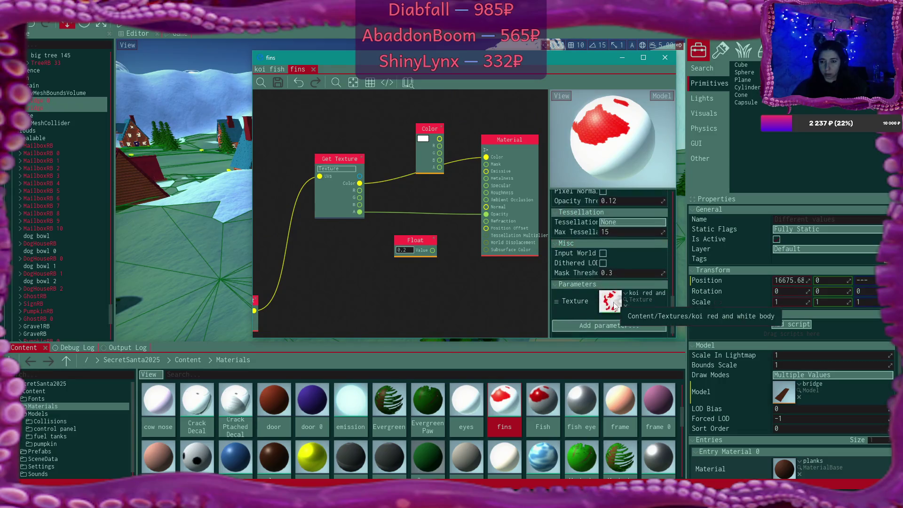
double_click(613, 306)
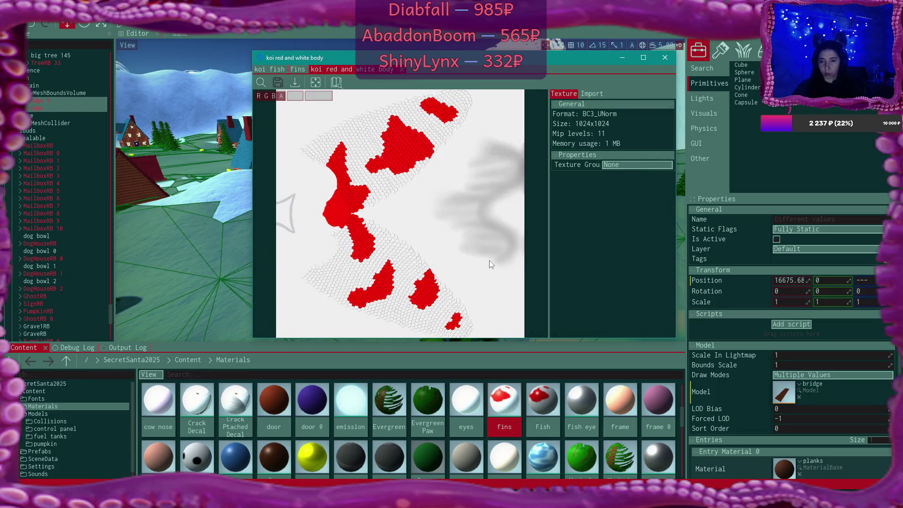
scroll(489, 261, "down", 1)
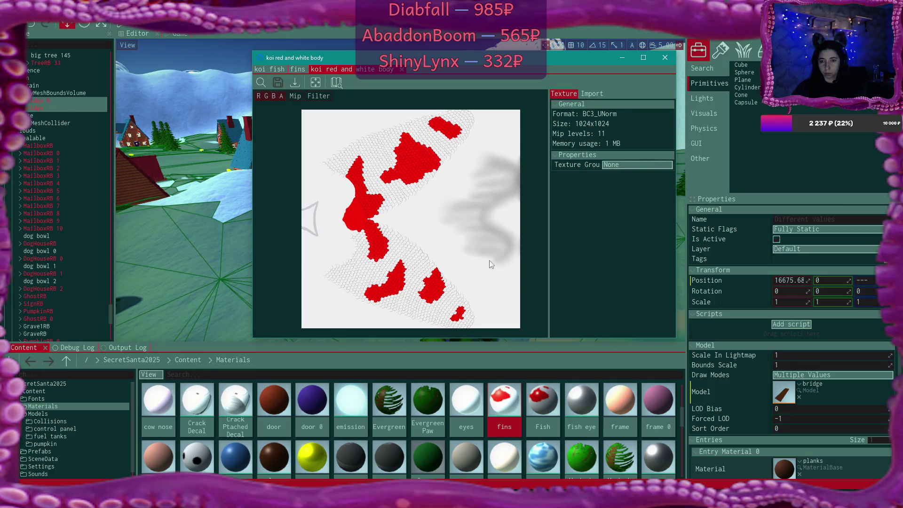
scroll(489, 261, "up", 1)
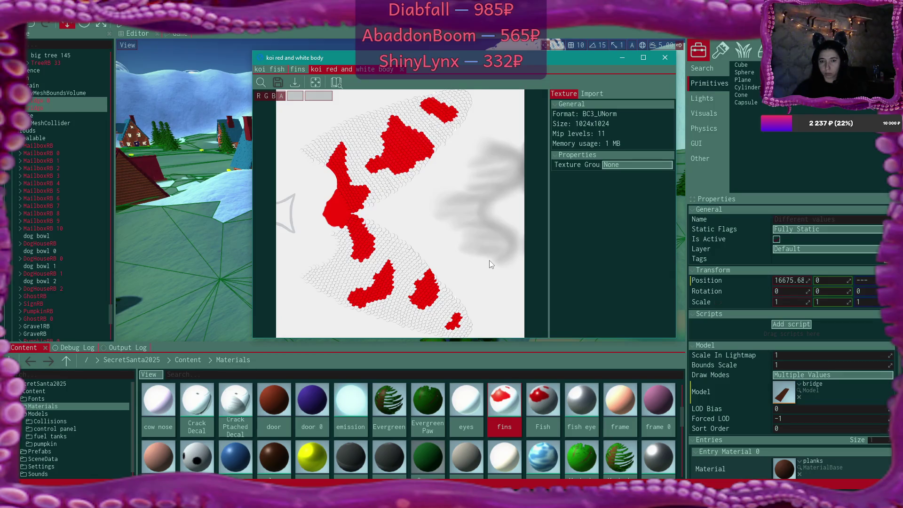
scroll(490, 261, "up", 1)
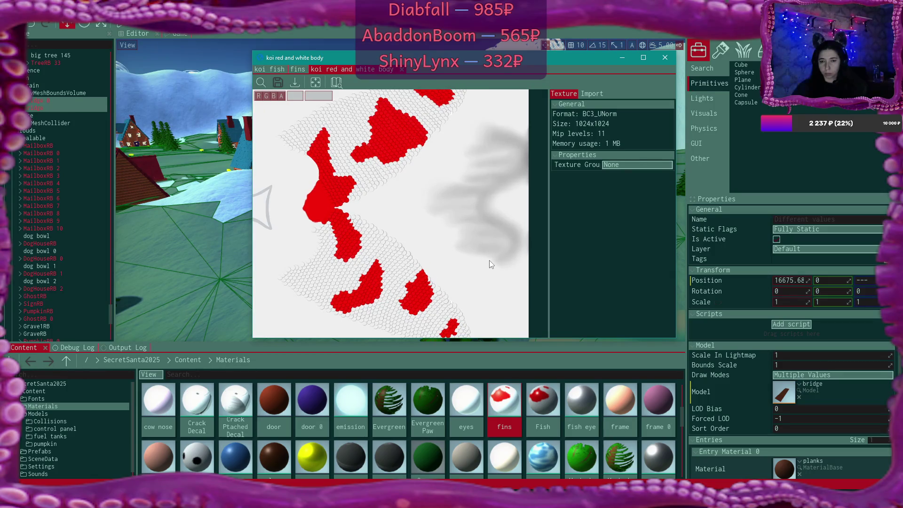
scroll(489, 260, "down", 1)
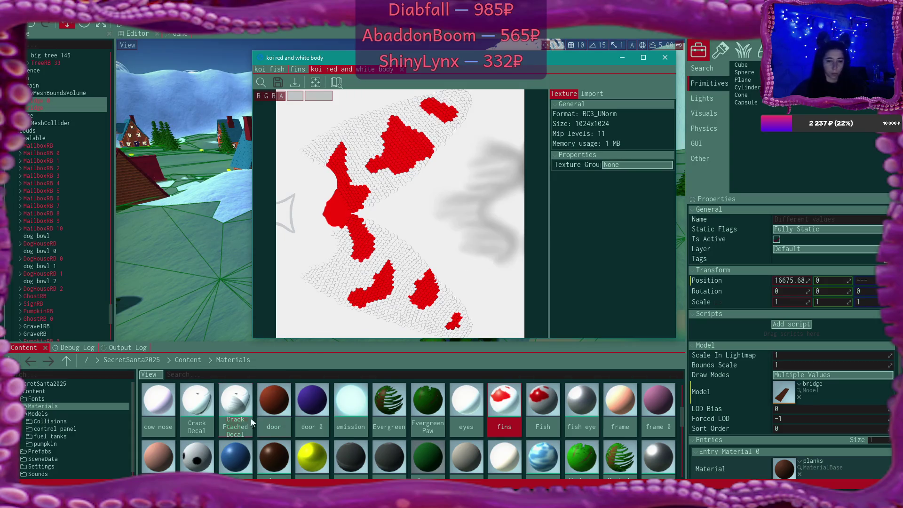
key("super+e")
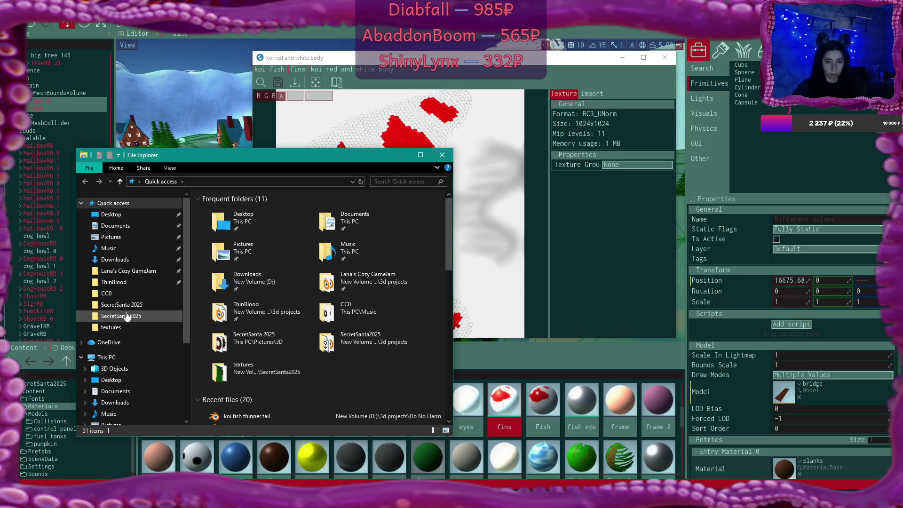
Step: Browse New Volume (D:) into 3d projects > Do No Harm
scroll(255, 386, "down", 2)
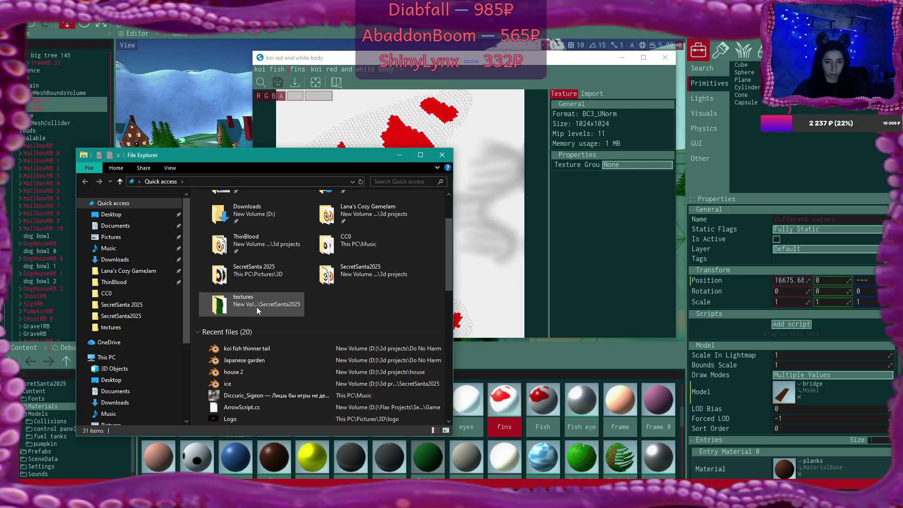
scroll(121, 407, "down", 3)
left_click(118, 395)
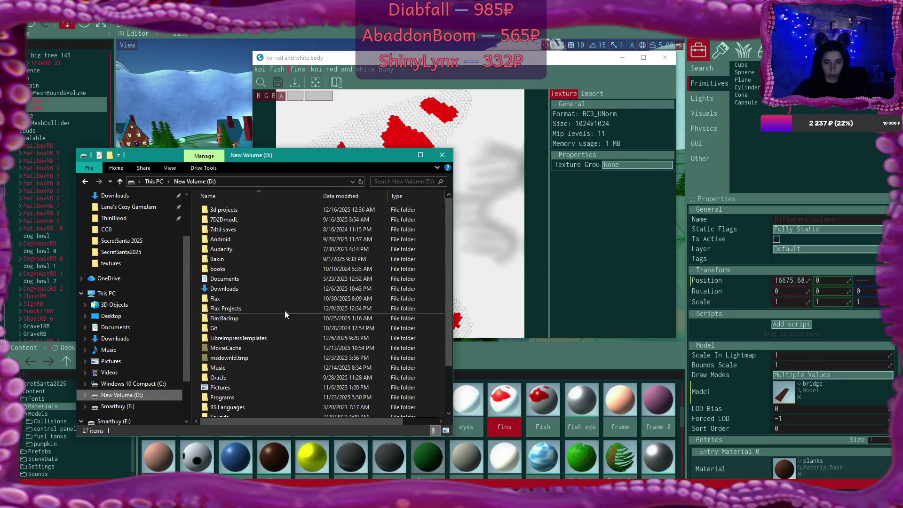
double_click(247, 211)
double_click(341, 282)
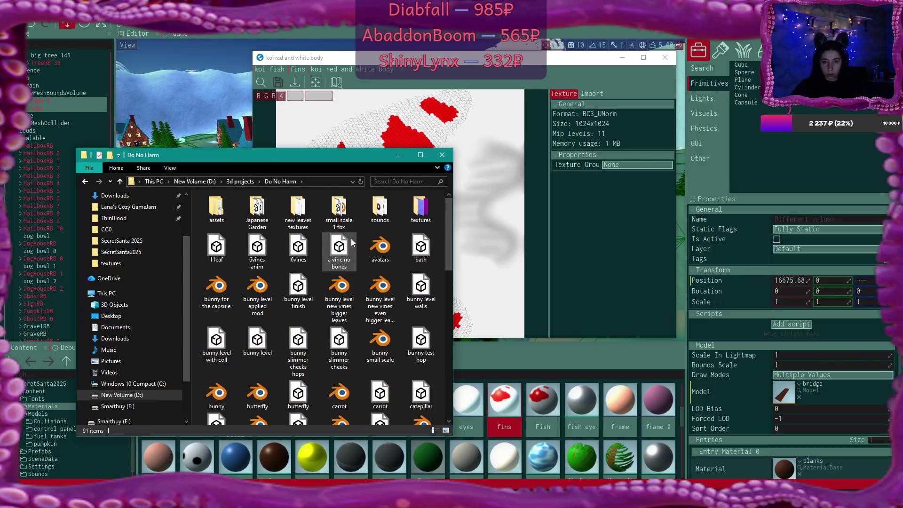
scroll(352, 242, "down", 10)
scroll(352, 246, "up", 2)
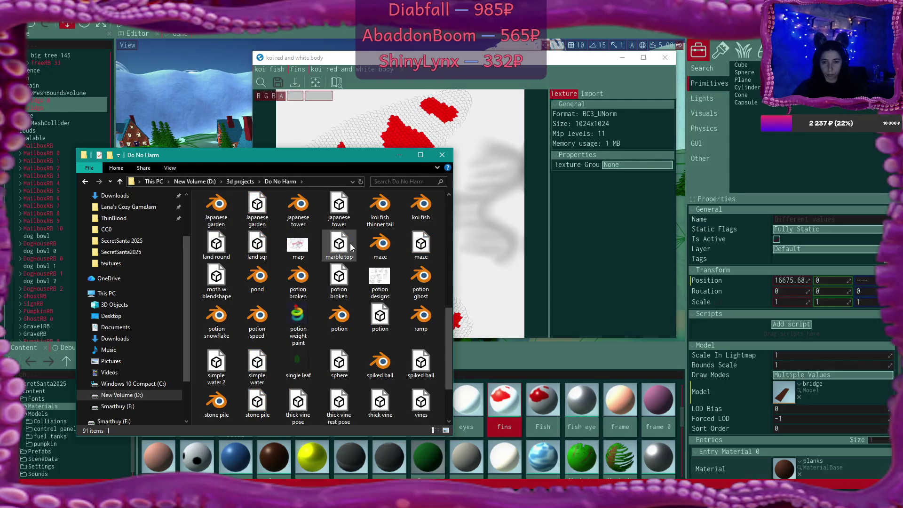
scroll(350, 244, "up", 8)
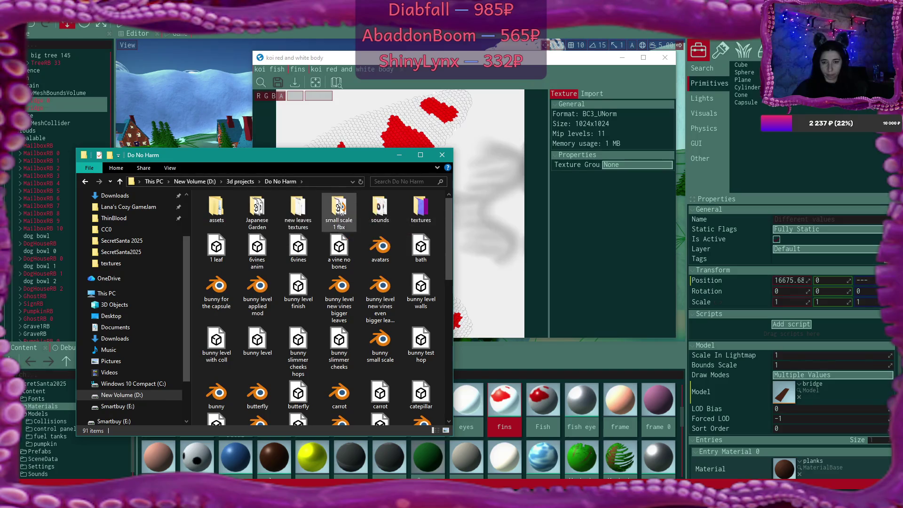
Step: Open the textures folder, scroll through it, and enter the koi fish subfolder
double_click(421, 207)
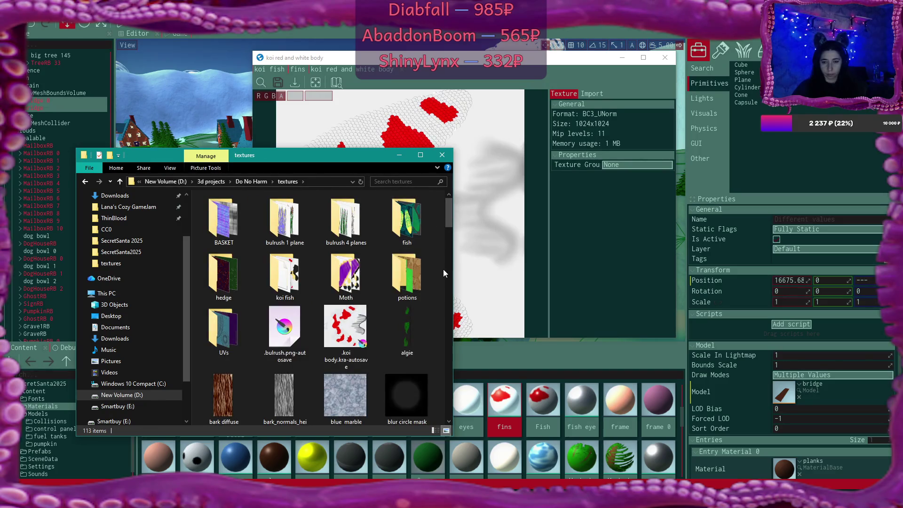
scroll(444, 273, "down", 2)
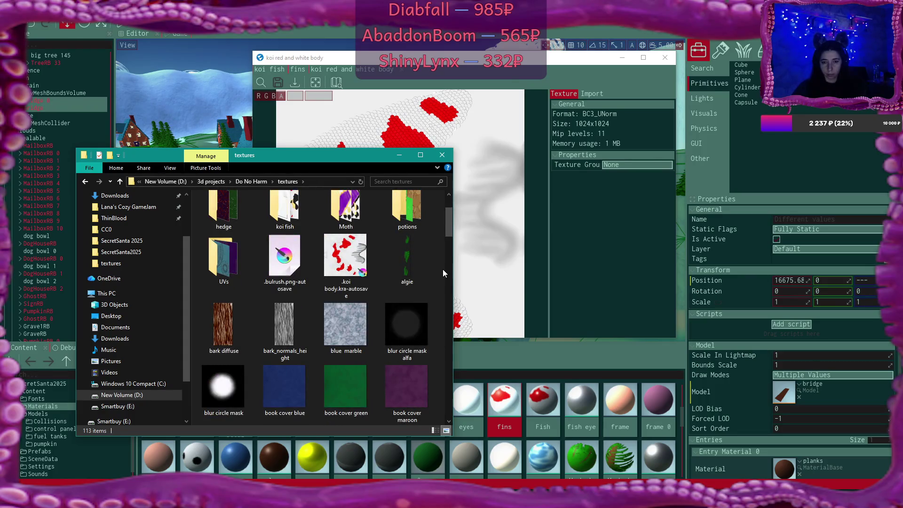
scroll(444, 273, "down", 6)
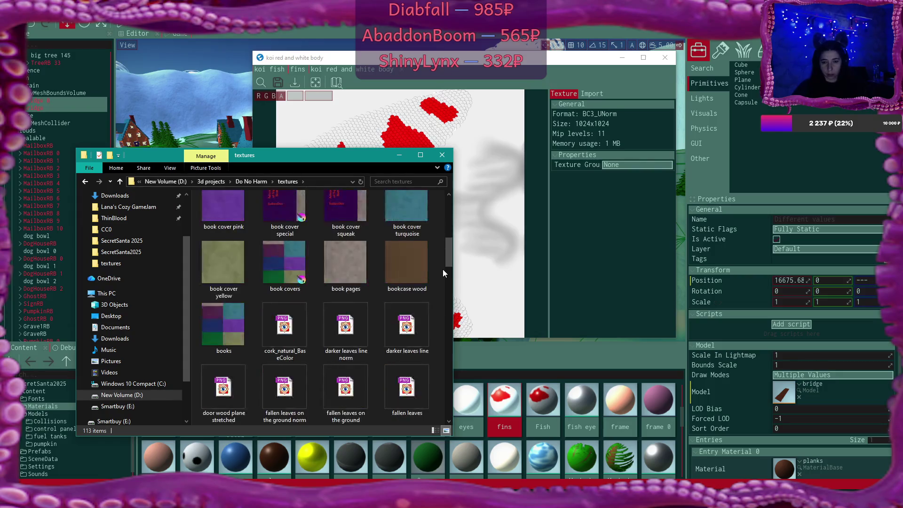
scroll(443, 273, "down", 3)
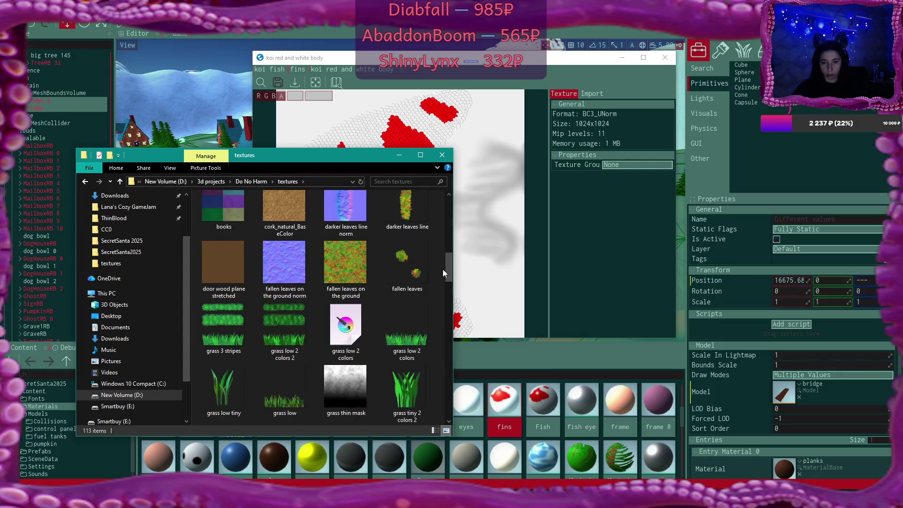
scroll(443, 273, "down", 3)
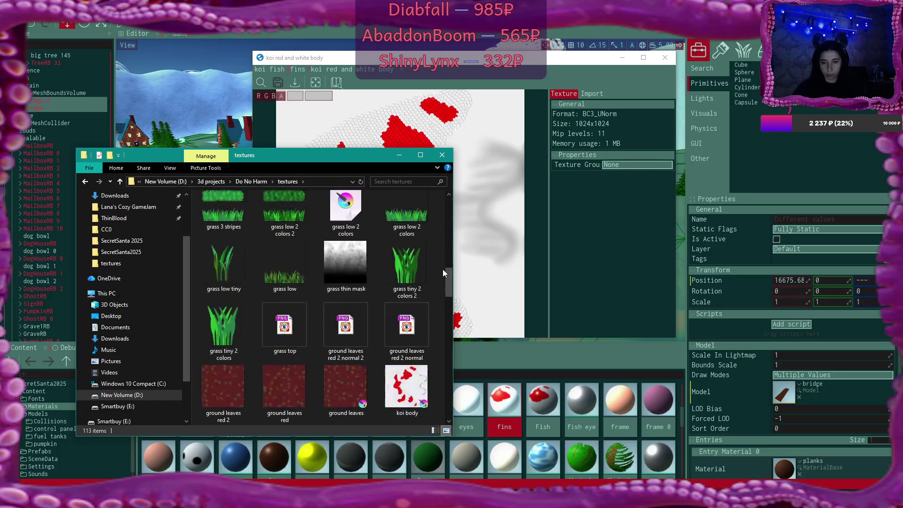
scroll(442, 269, "down", 5)
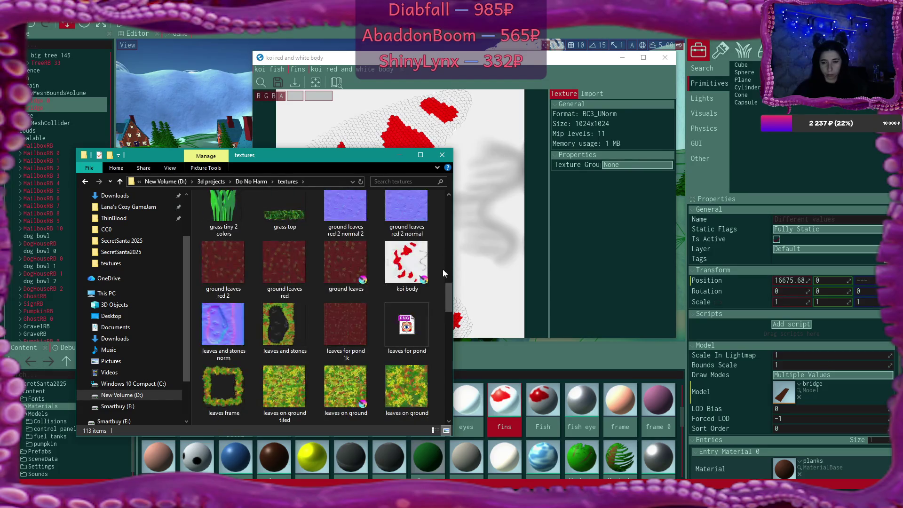
scroll(443, 270, "down", 3)
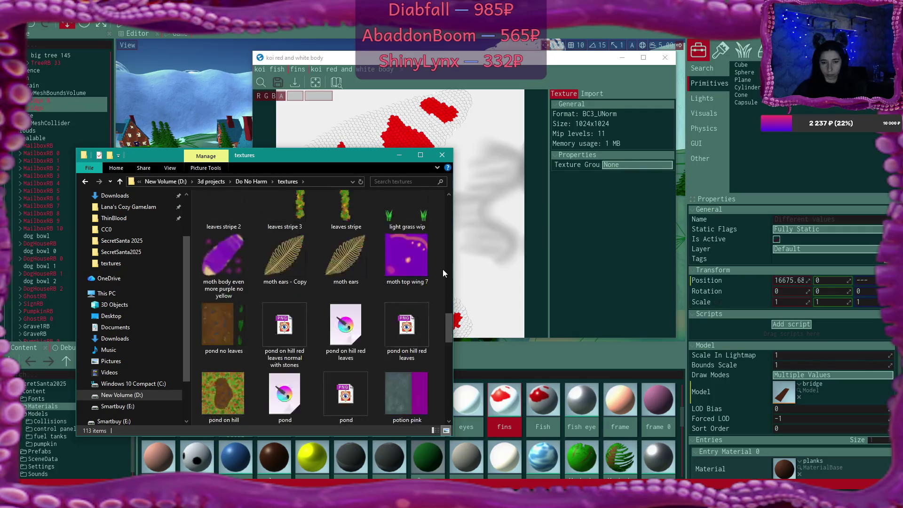
scroll(442, 269, "down", 3)
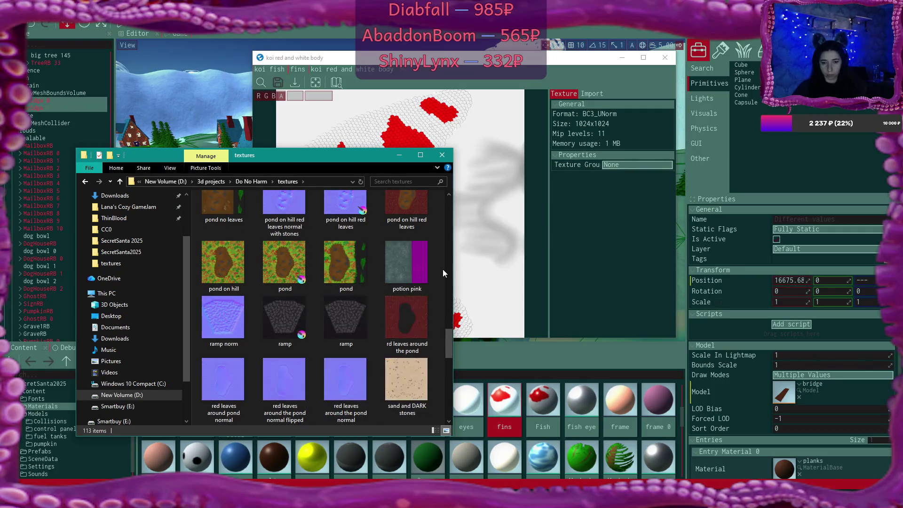
scroll(443, 271, "down", 3)
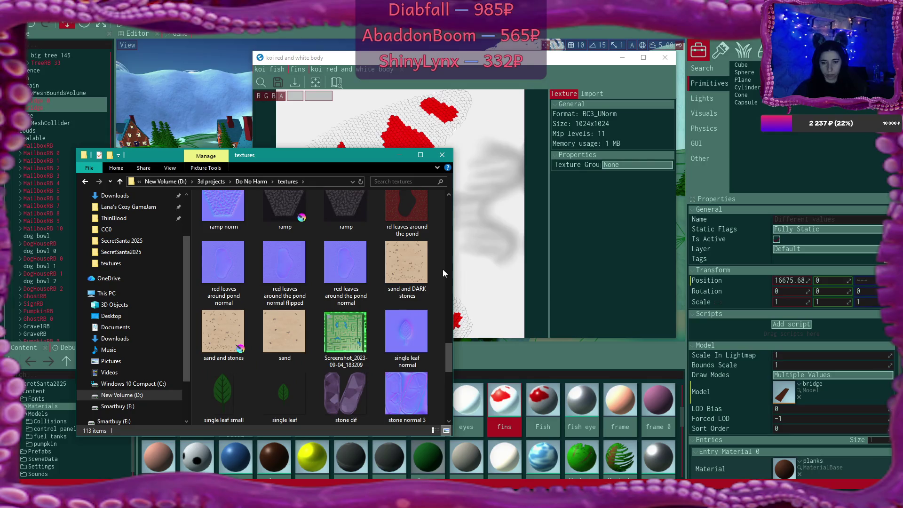
scroll(442, 269, "down", 3)
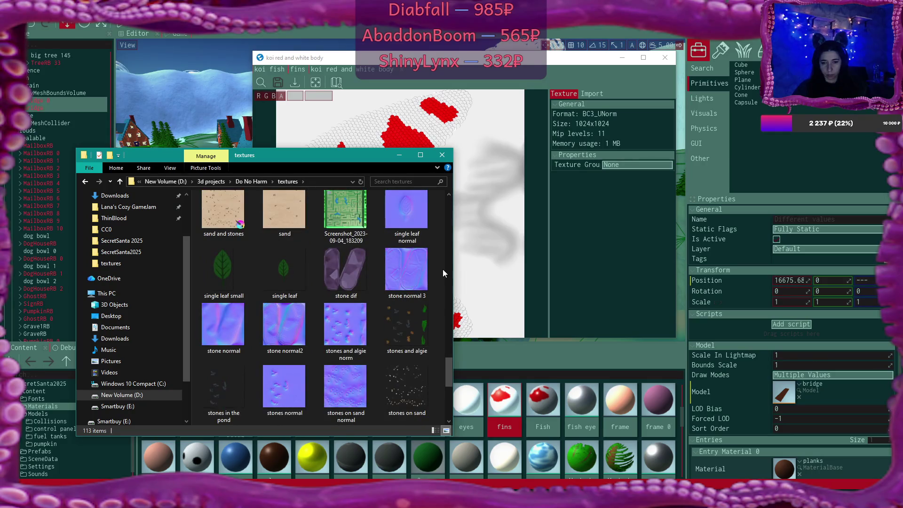
scroll(442, 269, "down", 3)
scroll(443, 269, "down", 3)
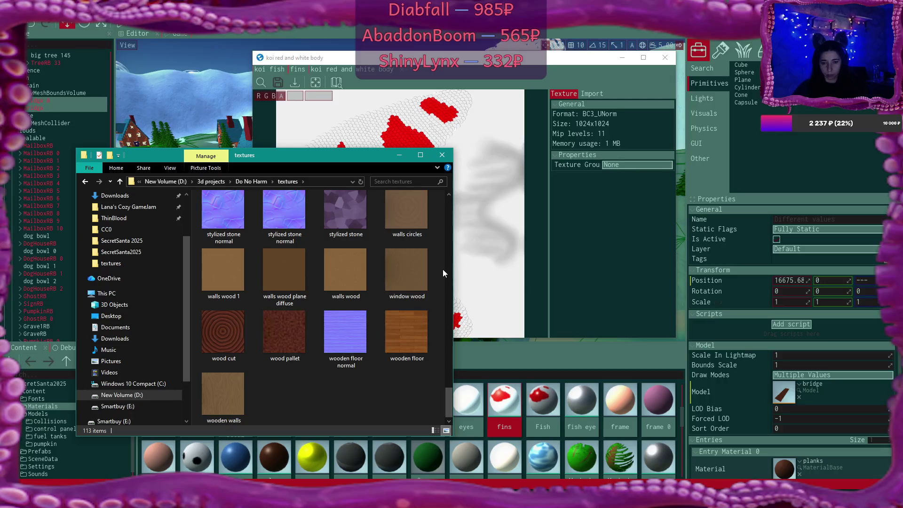
scroll(442, 269, "up", 10)
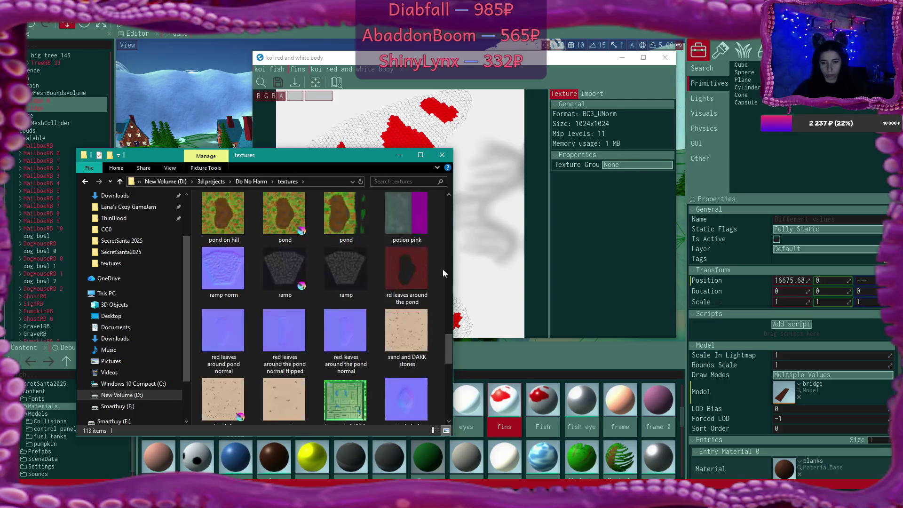
scroll(443, 271, "up", 8)
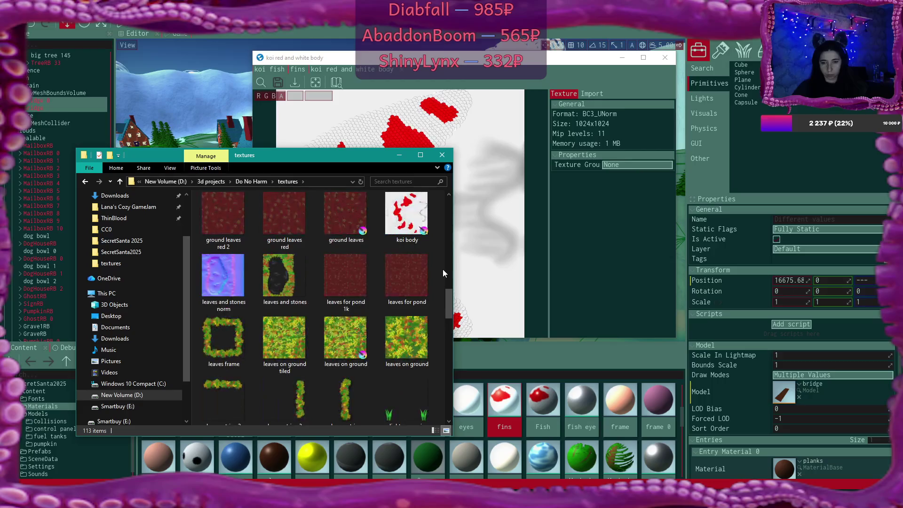
scroll(443, 270, "up", 2)
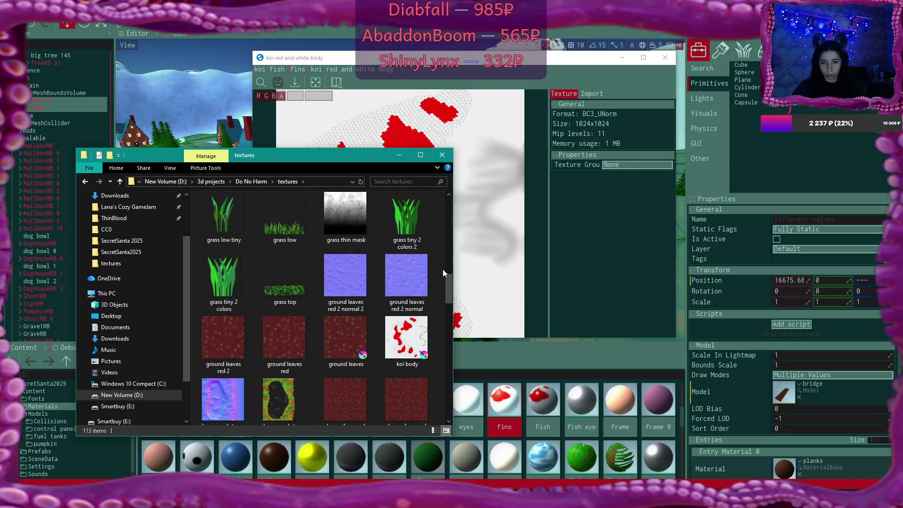
scroll(443, 272, "up", 2)
scroll(443, 272, "up", 6)
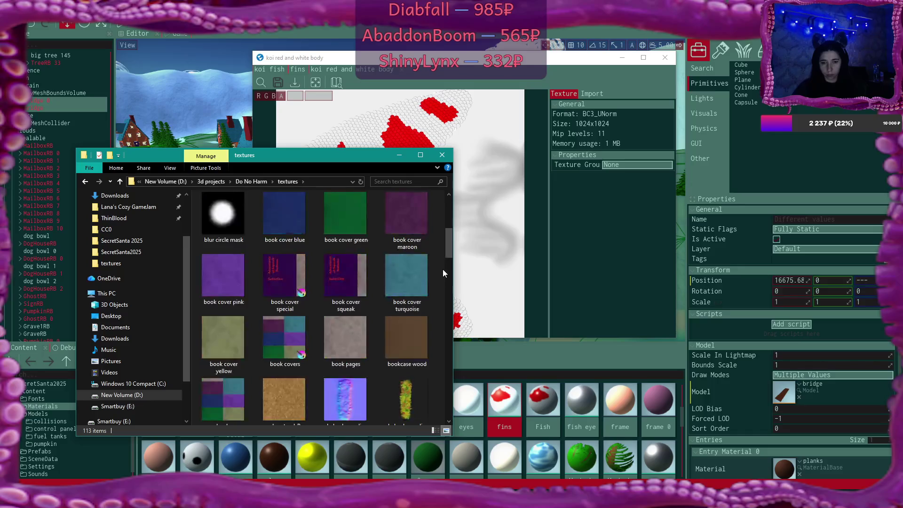
scroll(443, 273, "up", 2)
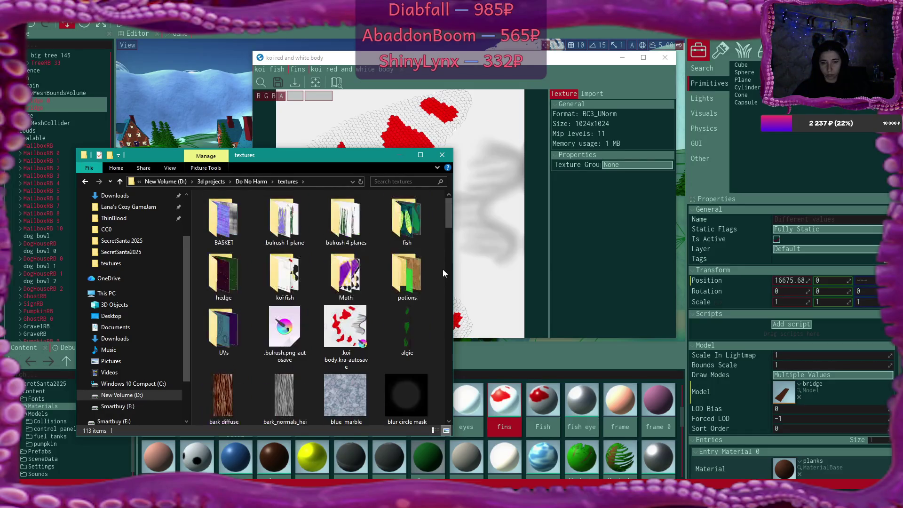
double_click(286, 273)
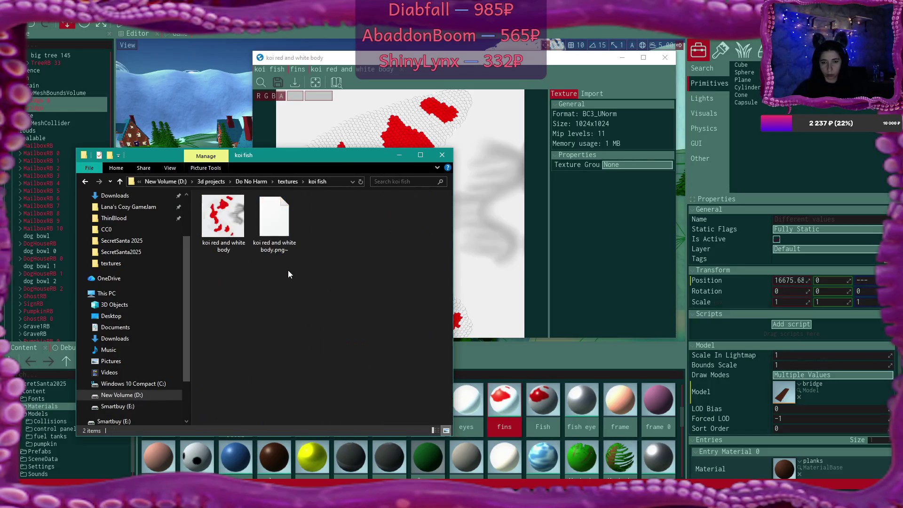
Step: View the koi red and white body image in FastStone, zooming in on the scales and back out, then close it
double_click(223, 219)
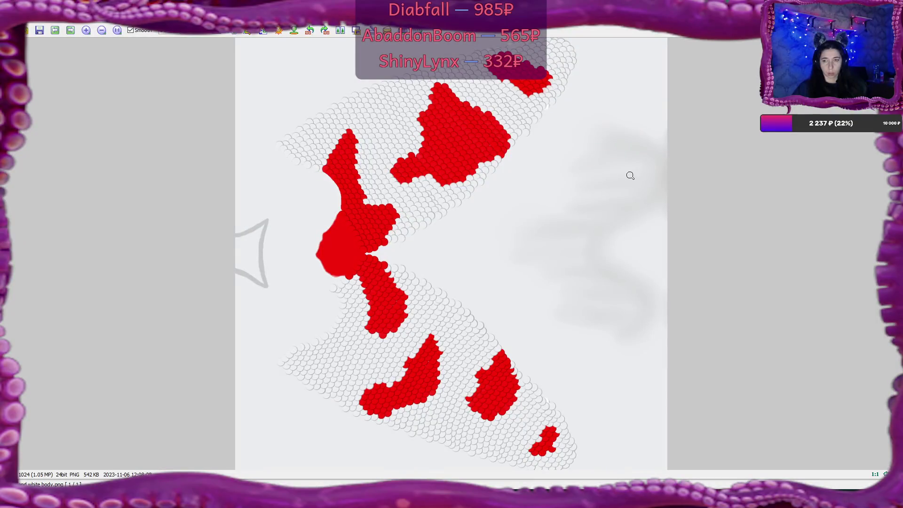
left_click(475, 188)
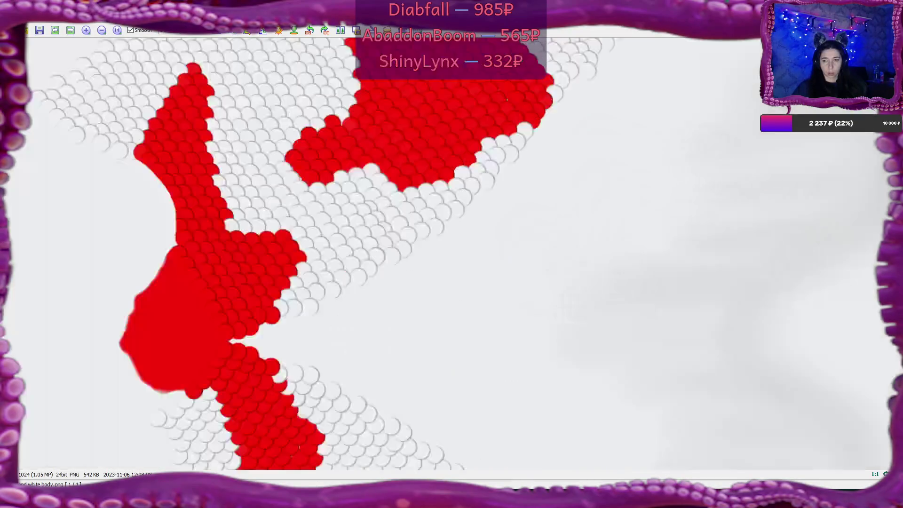
left_click(631, 185)
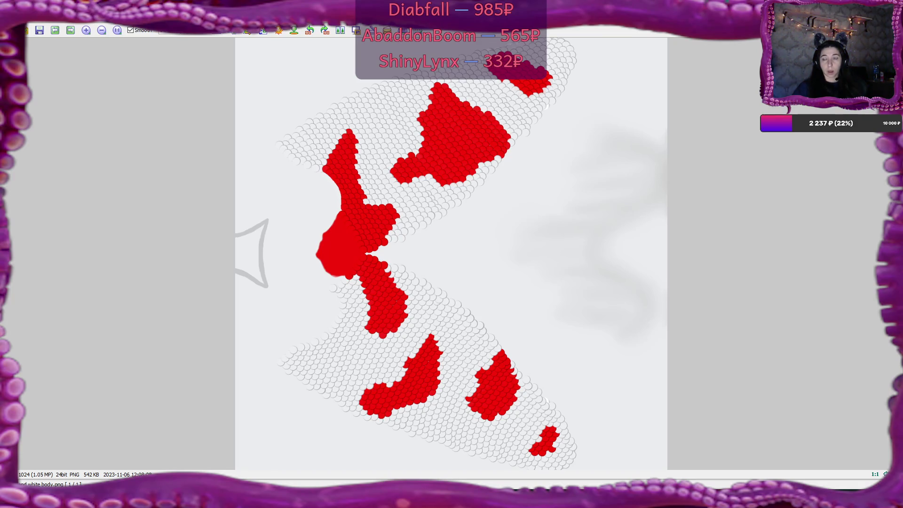
key("Escape")
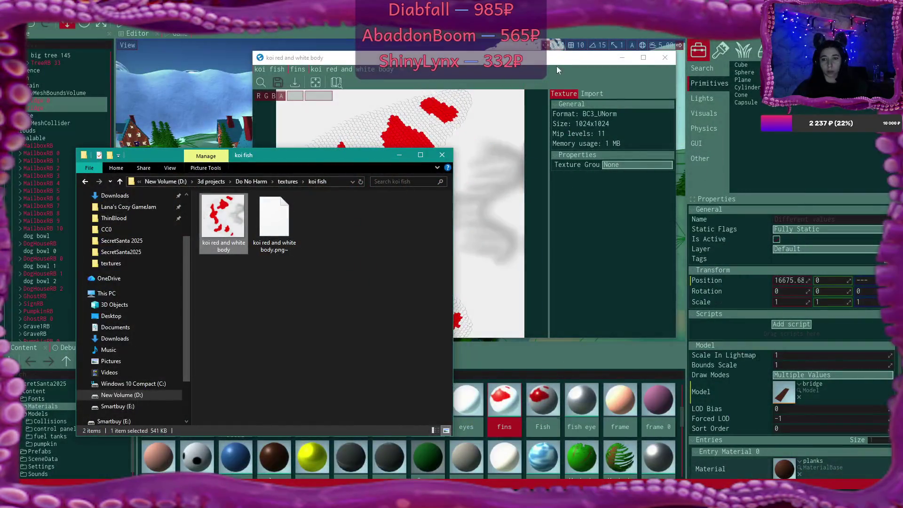
Step: Replace the koi fish Element 6 fins material with WhiteMaterial, found by searching 'whi'
left_click(555, 59)
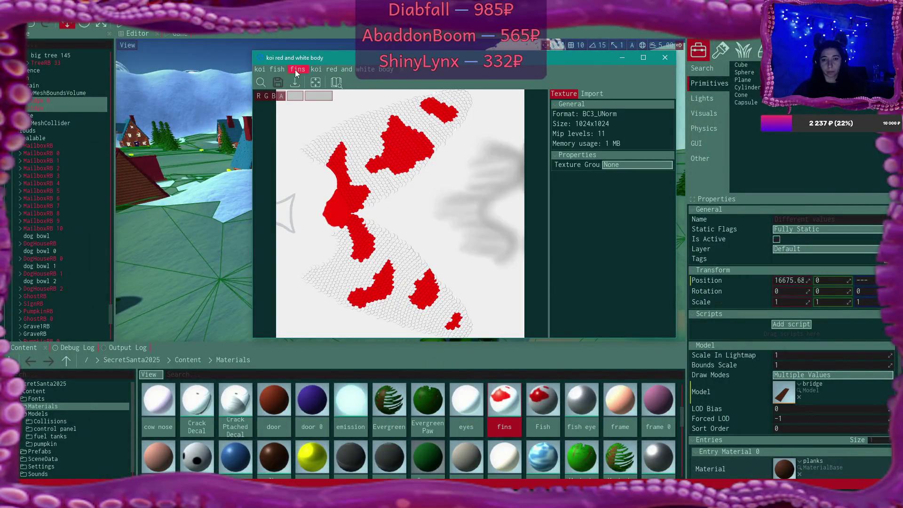
left_click(295, 69)
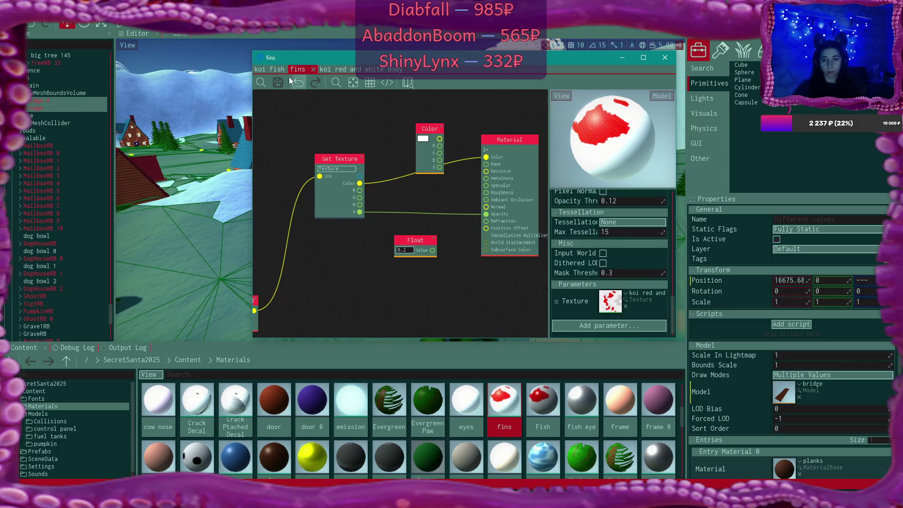
left_click(264, 69)
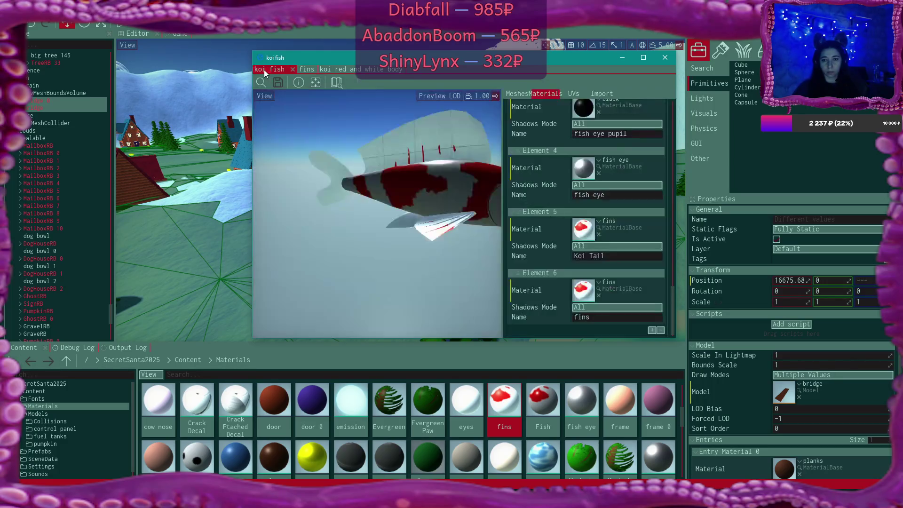
left_click(598, 295)
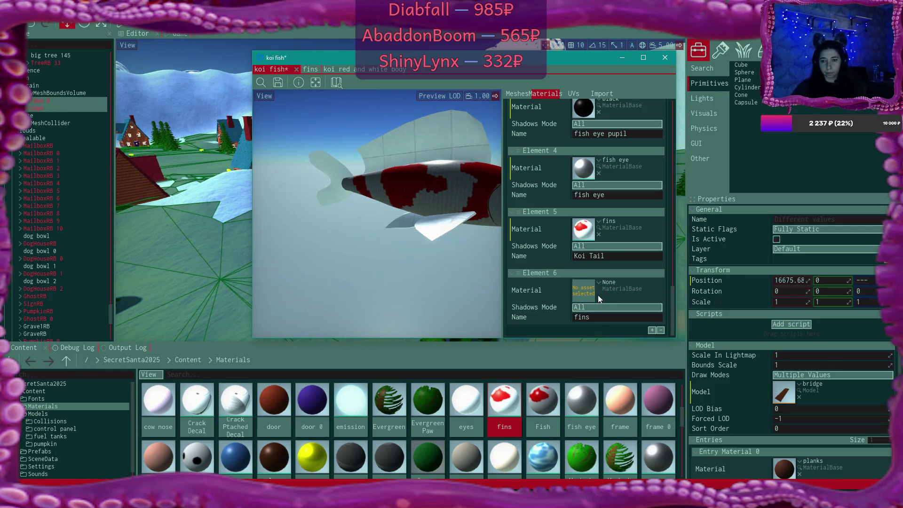
left_click(598, 282)
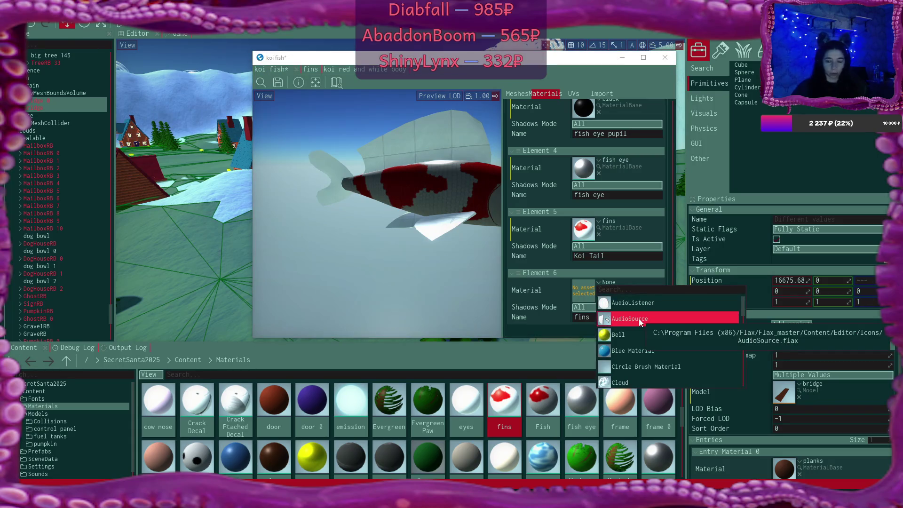
type("whi")
left_click(654, 319)
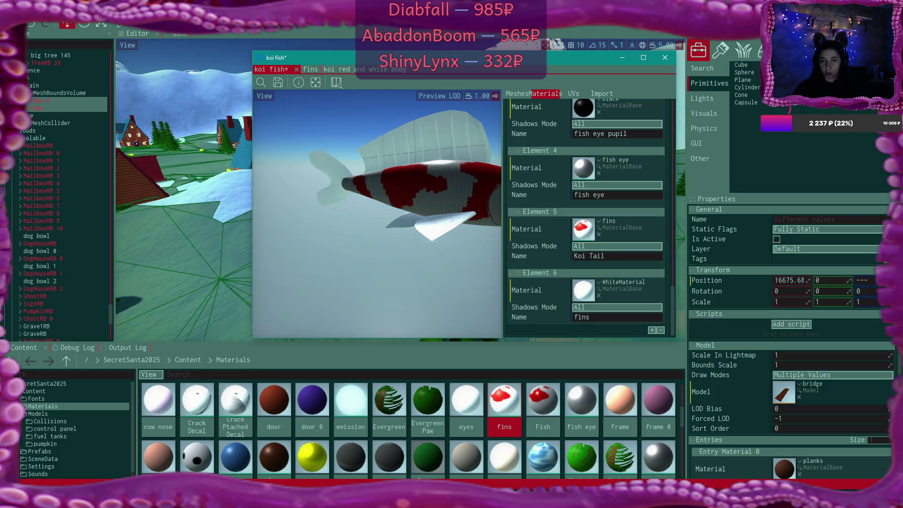
left_click(336, 69)
Step: Wire the 0.2 Float node into the fins material's Opacity, then save the material and the koi fish
left_click(406, 70)
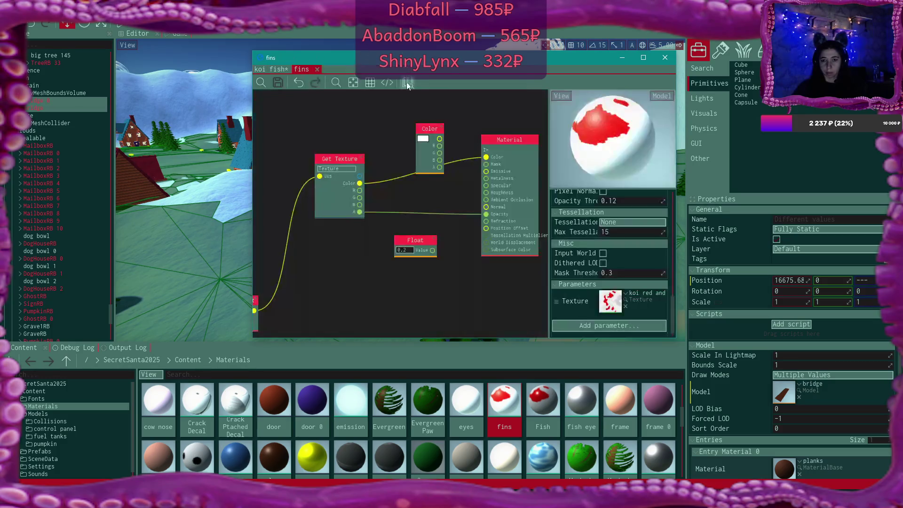
left_click_drag(439, 200, 383, 250)
scroll(383, 250, "up", 1)
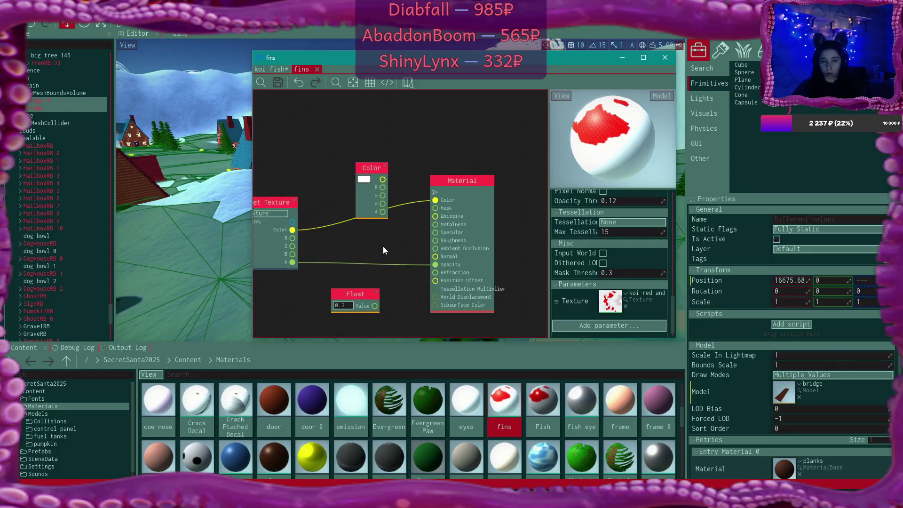
left_click_drag(375, 306, 435, 264)
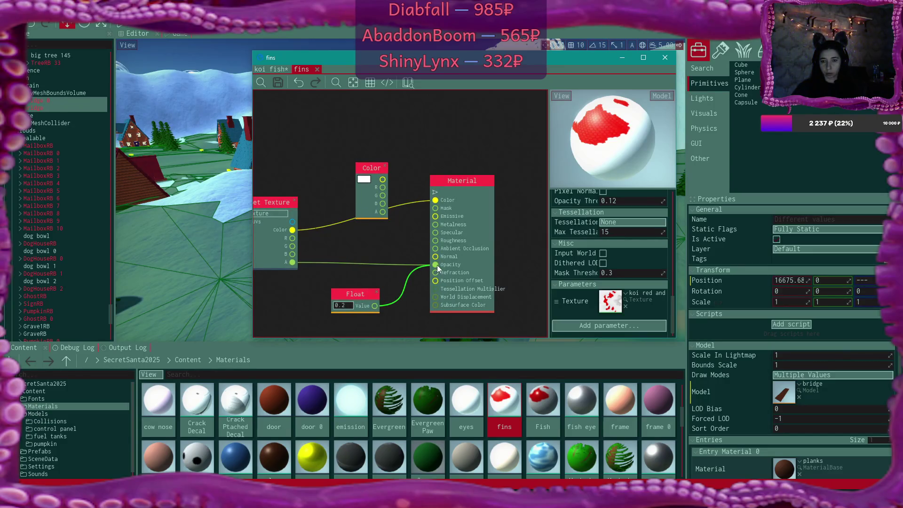
left_click(277, 81)
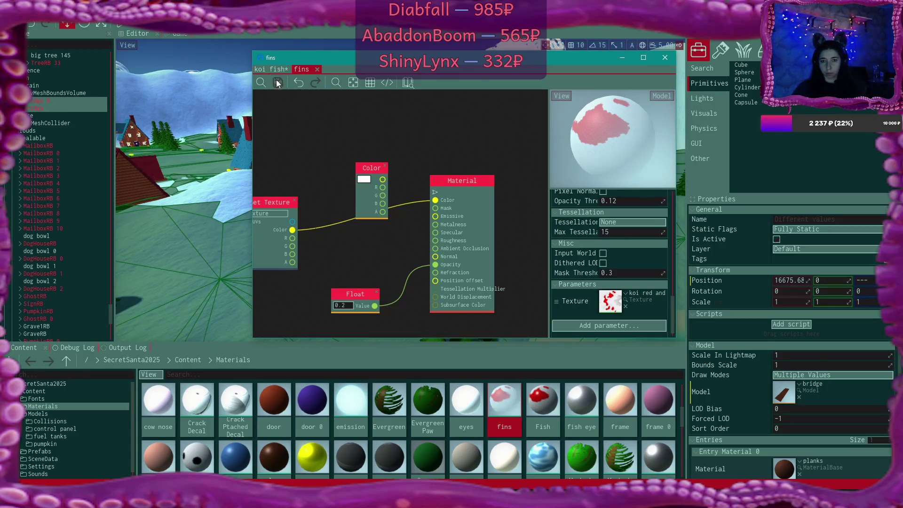
left_click(272, 71)
left_click_drag(318, 97, 348, 101)
left_click(279, 83)
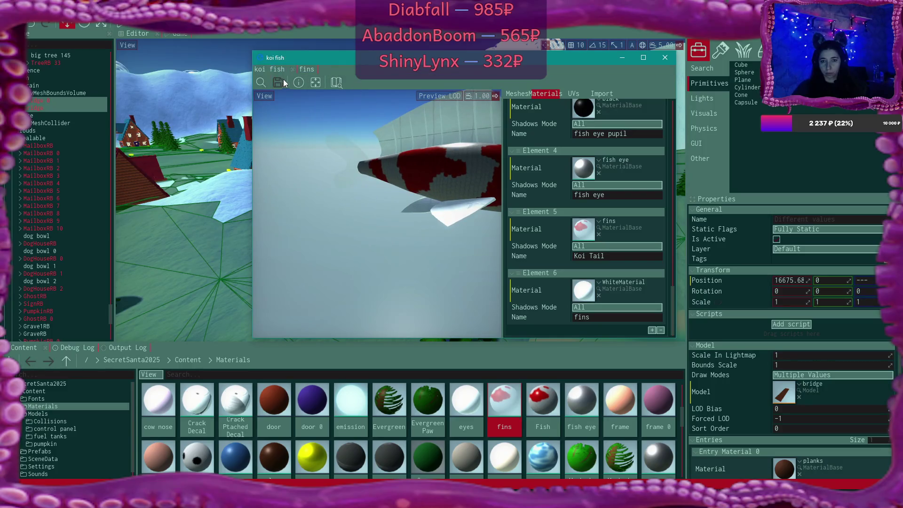
Step: Set the fins material's Cull Mode to Two Sided and save it
left_click(304, 69)
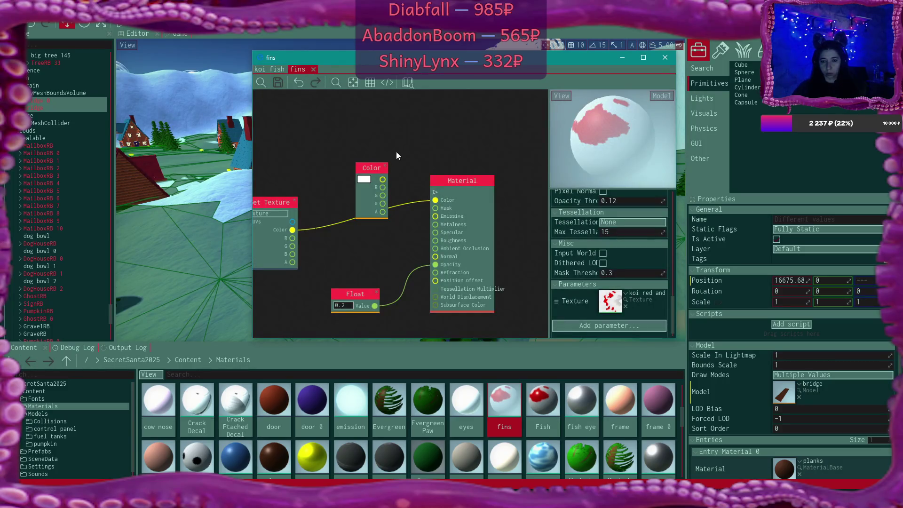
mouse_move(282, 202)
left_mouse_down()
mouse_move(335, 216)
mouse_move(315, 207)
left_mouse_up()
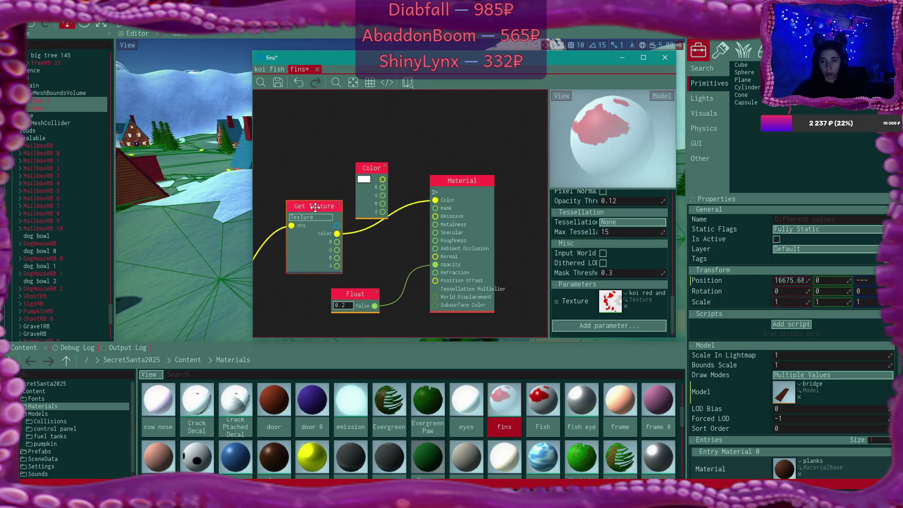
scroll(315, 209, "down", 2)
mouse_move(321, 172)
left_mouse_down()
mouse_move(448, 152)
mouse_move(357, 178)
mouse_move(383, 200)
left_mouse_up()
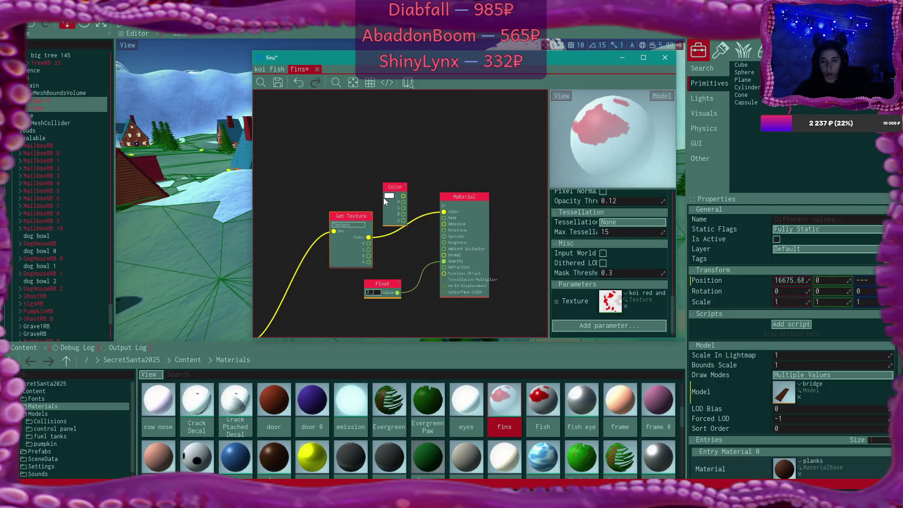
scroll(383, 198, "up", 1)
scroll(663, 249, "up", 10)
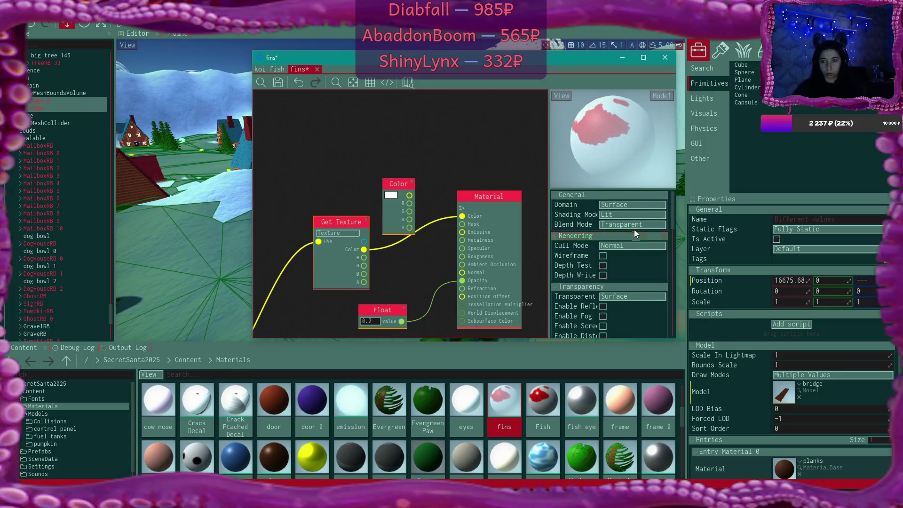
left_click(634, 246)
left_click(640, 279)
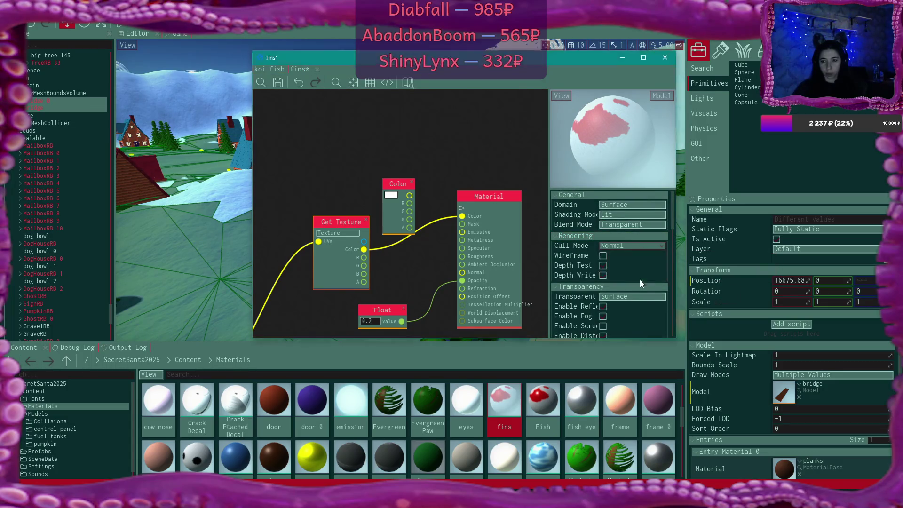
left_click(278, 83)
left_click(272, 70)
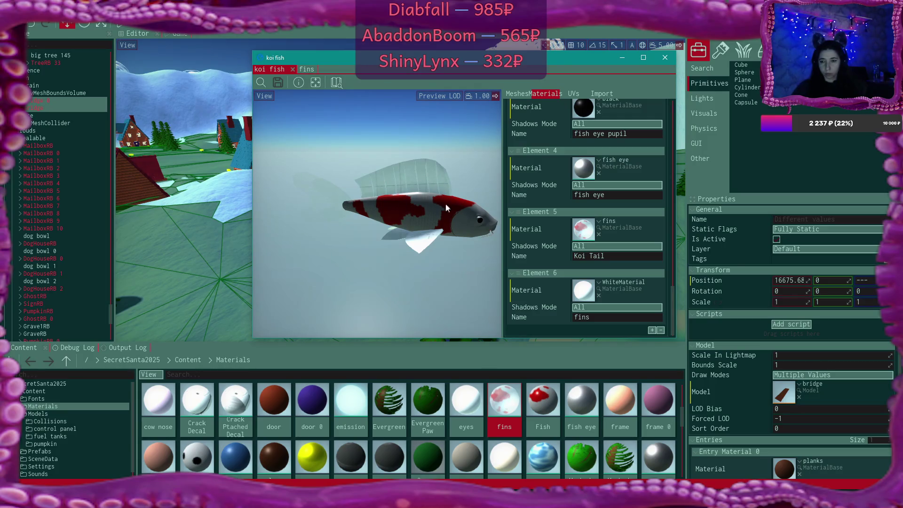
Step: Assign the fins material, found by searching 'fi', to koi fish Element 1 'fins transparent'
scroll(618, 210, "up", 3)
scroll(617, 210, "up", 4)
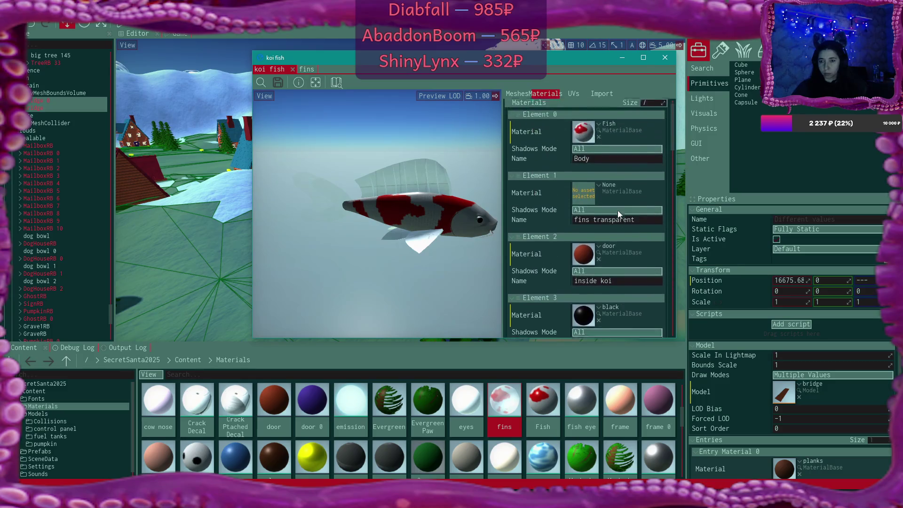
scroll(607, 209, "down", 4)
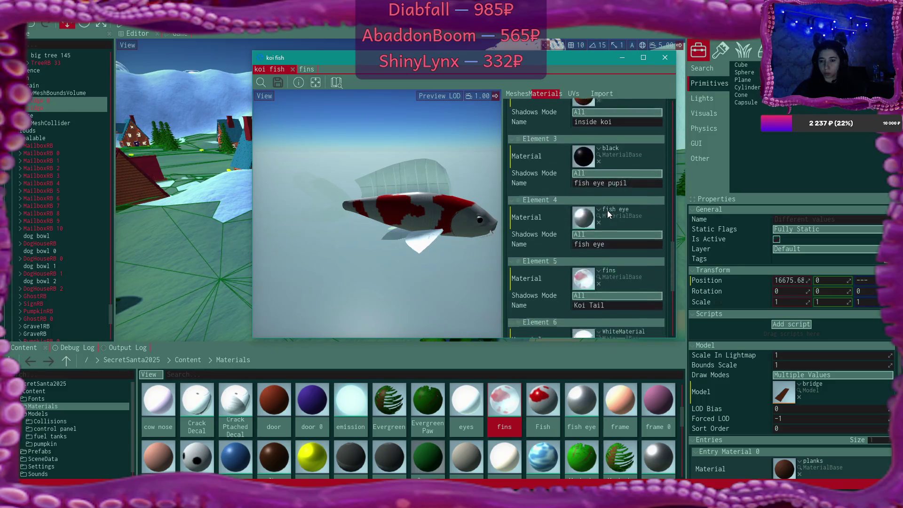
scroll(604, 191, "up", 3)
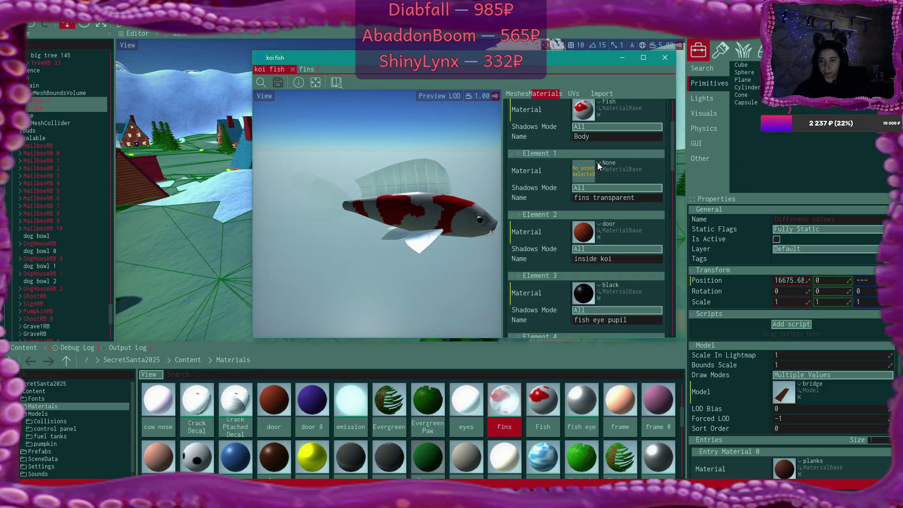
left_click(597, 163)
type("fins")
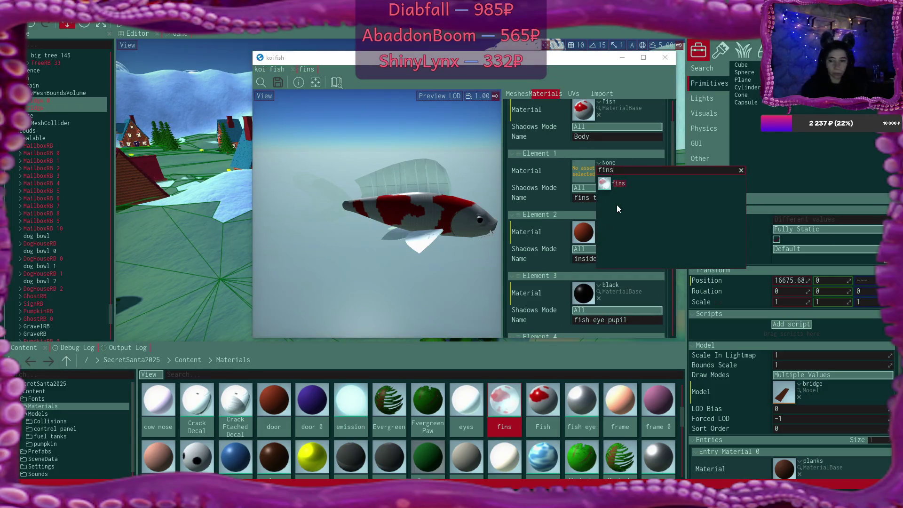
left_click(623, 200)
scroll(377, 211, "up", 6)
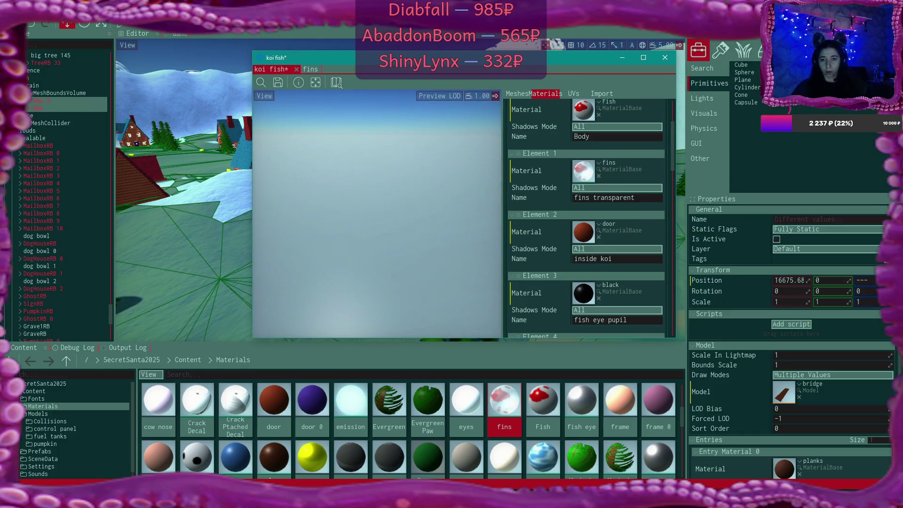
scroll(376, 212, "down", 5)
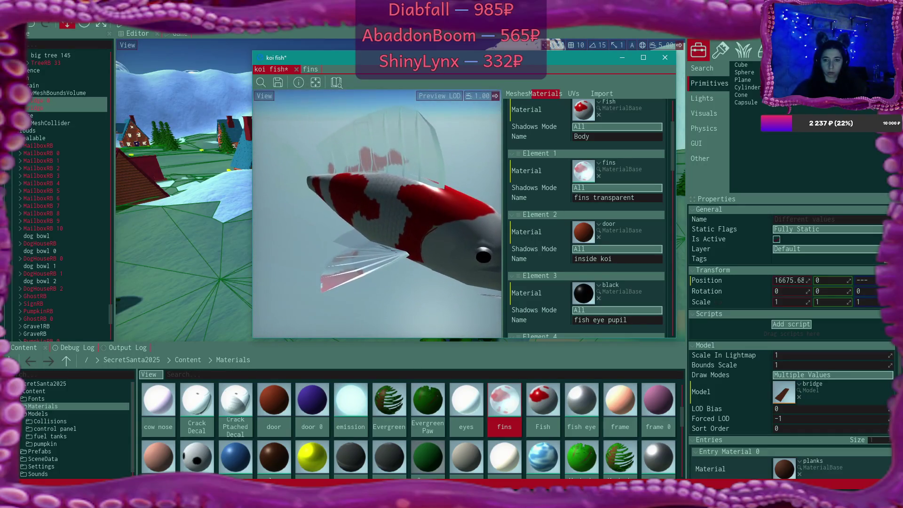
left_click(310, 69)
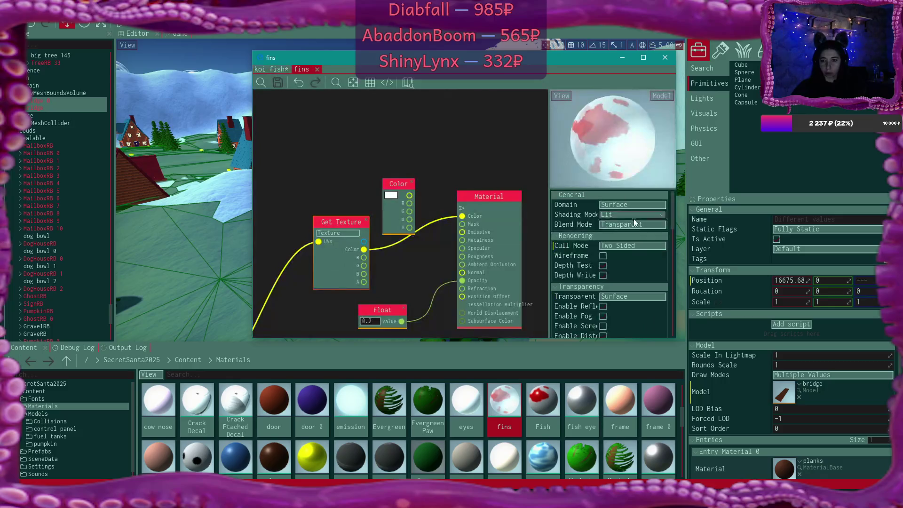
Step: Set the fins material's Cull Mode back to Normal, save it, and check the whole fish
left_click(632, 246)
left_click(636, 256)
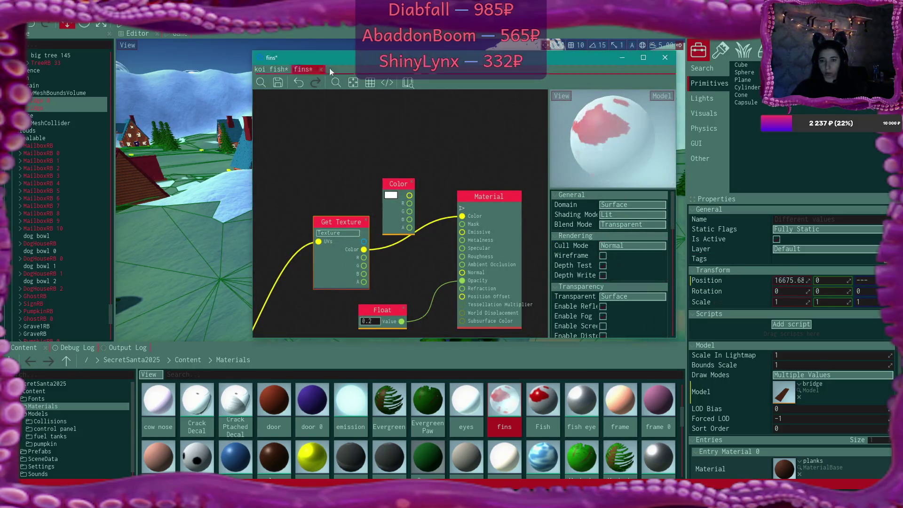
left_click(276, 83)
left_click(270, 69)
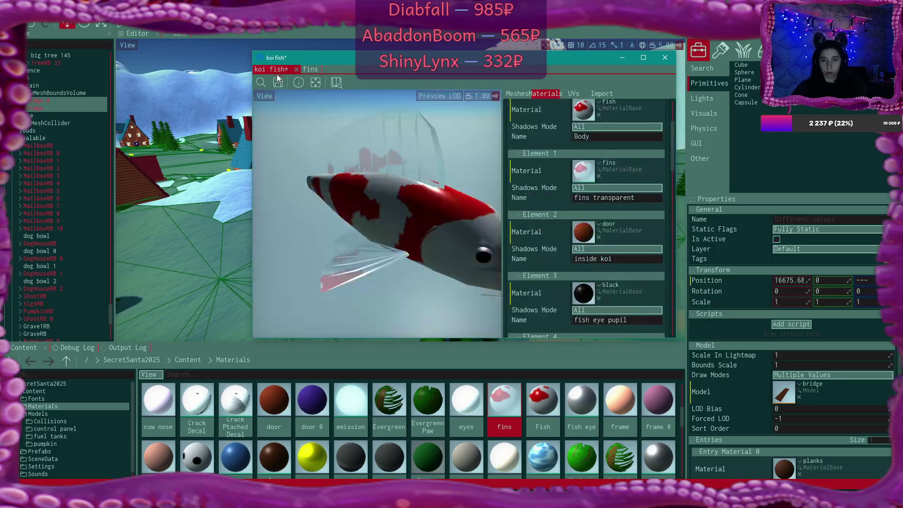
left_click_drag(441, 145, 416, 153)
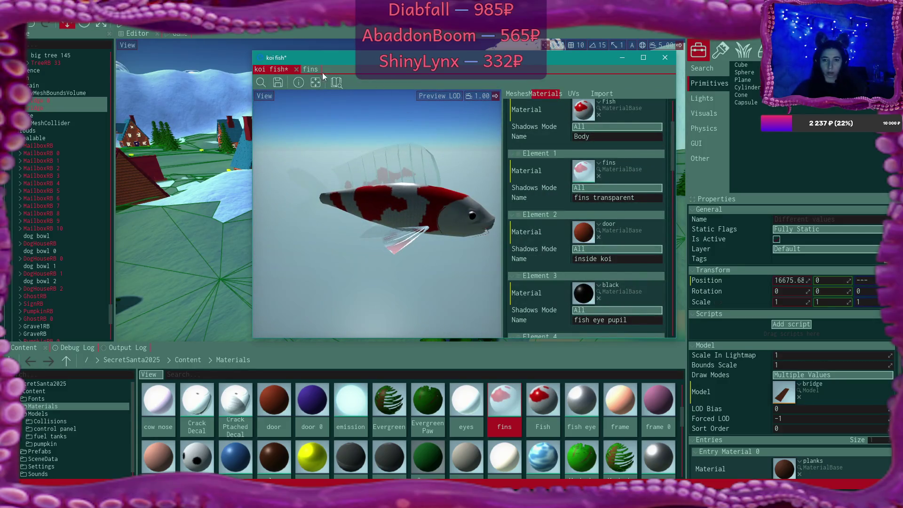
Step: Change the fins Float opacity to 0.6, then save the fins material and the koi fish model
left_click(309, 69)
scroll(614, 300, "down", 5)
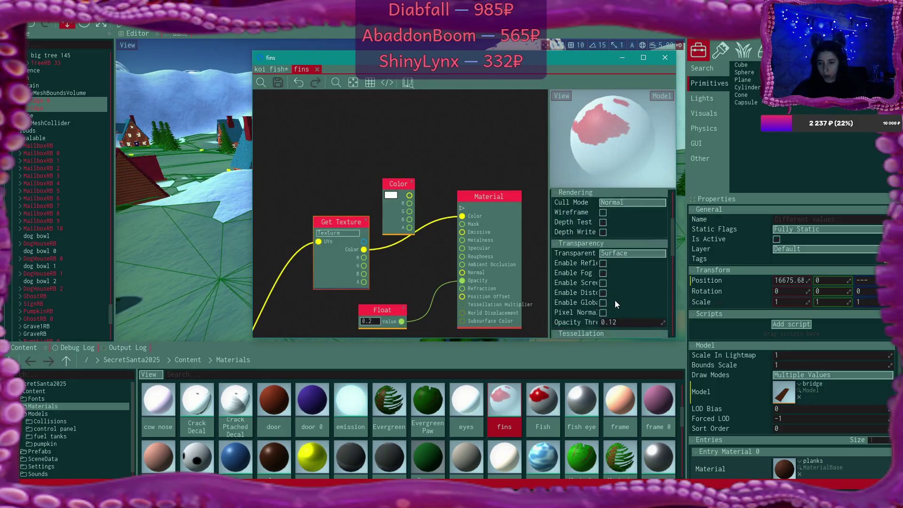
scroll(614, 301, "down", 2)
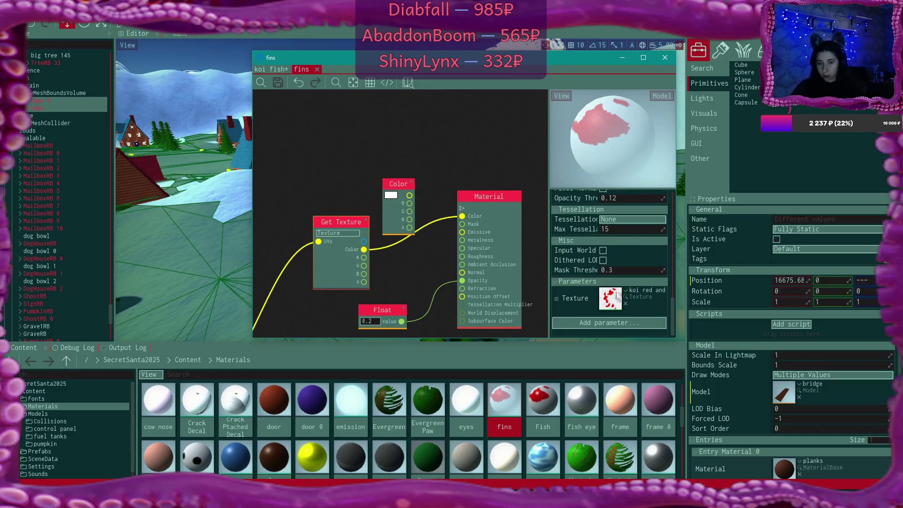
left_click(375, 322)
type("0.6")
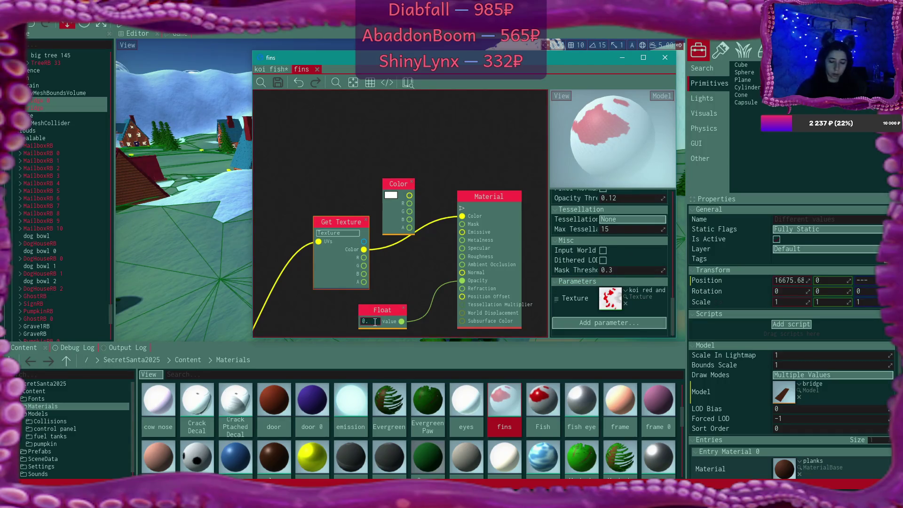
key("Return")
left_click(276, 87)
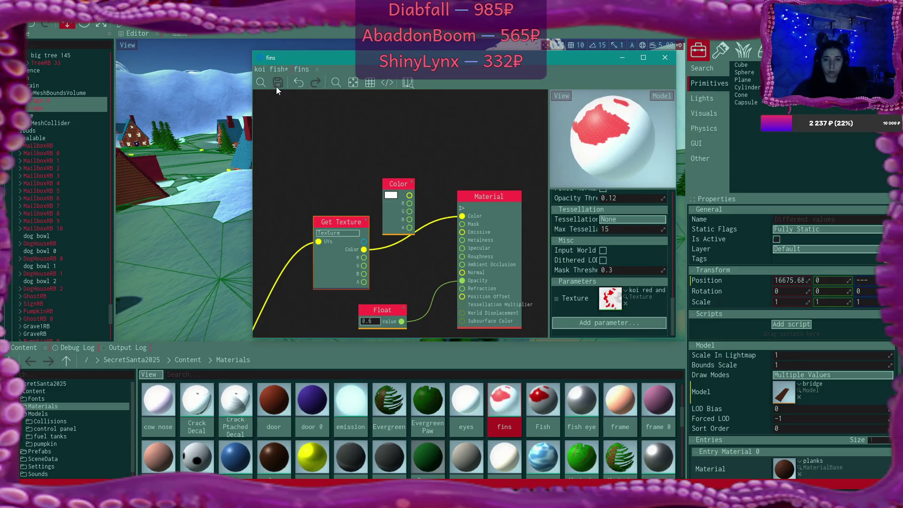
left_click(271, 69)
left_click(278, 83)
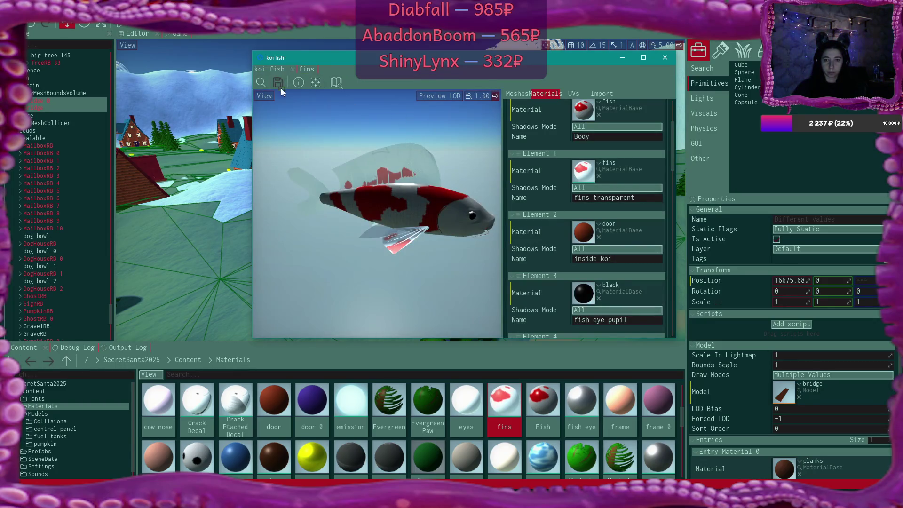
mouse_move(355, 131)
left_mouse_down()
mouse_move(377, 127)
mouse_move(306, 137)
mouse_move(301, 150)
mouse_move(330, 170)
left_mouse_up()
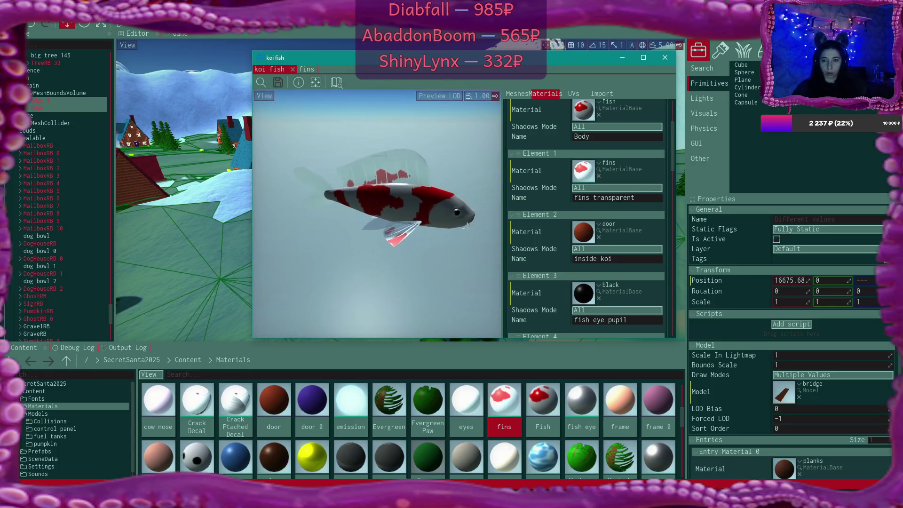
left_click(306, 69)
Step: Connect the Color node to the fins material's Color input and delete the Get Texture node
scroll(457, 174, "down", 2)
left_click_drag(422, 235, 423, 178)
mouse_move(426, 138)
left_mouse_down()
mouse_move(427, 151)
mouse_move(460, 151)
left_mouse_up()
left_click(399, 153)
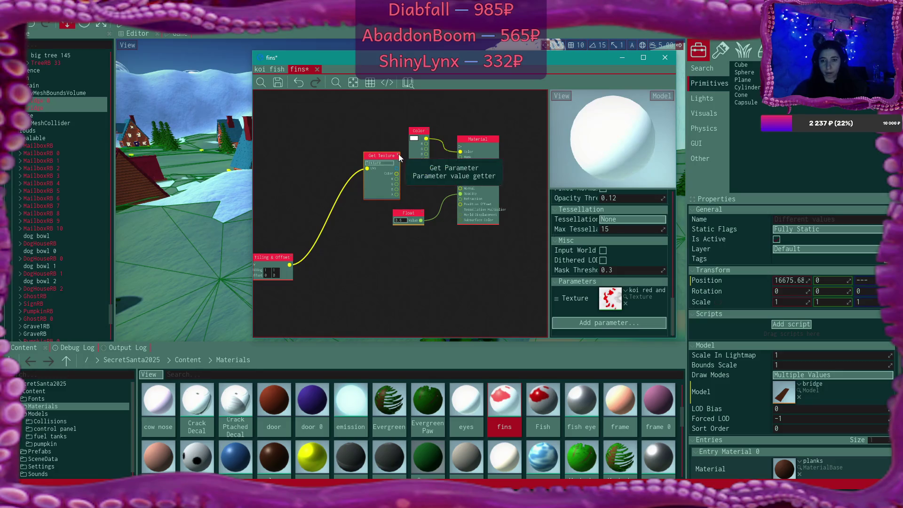
key("Delete")
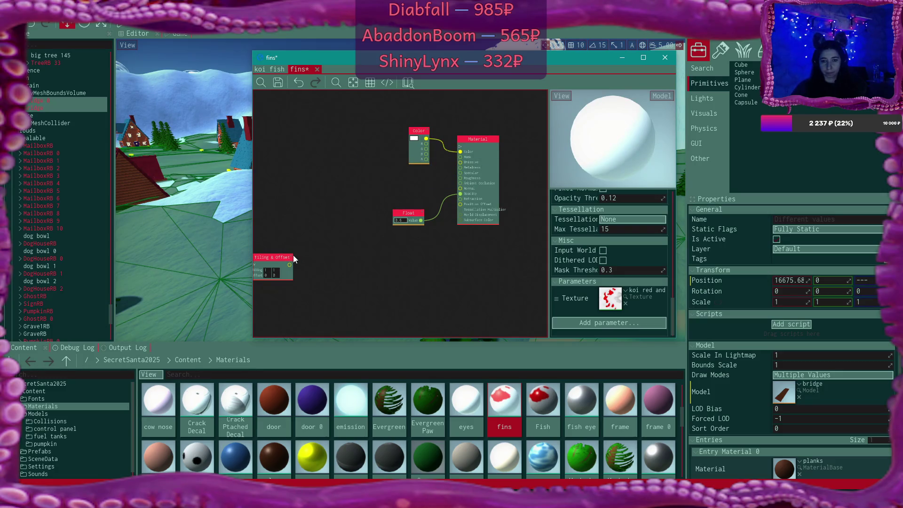
Step: Set the fins Float opacity to 0.8 and save the material
scroll(382, 227, "up", 2)
left_click(408, 217)
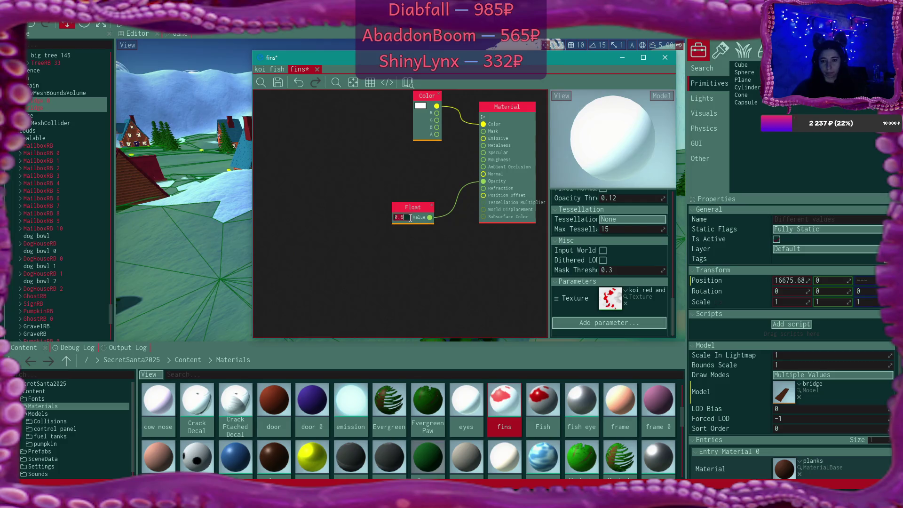
type("0.")
key("Return")
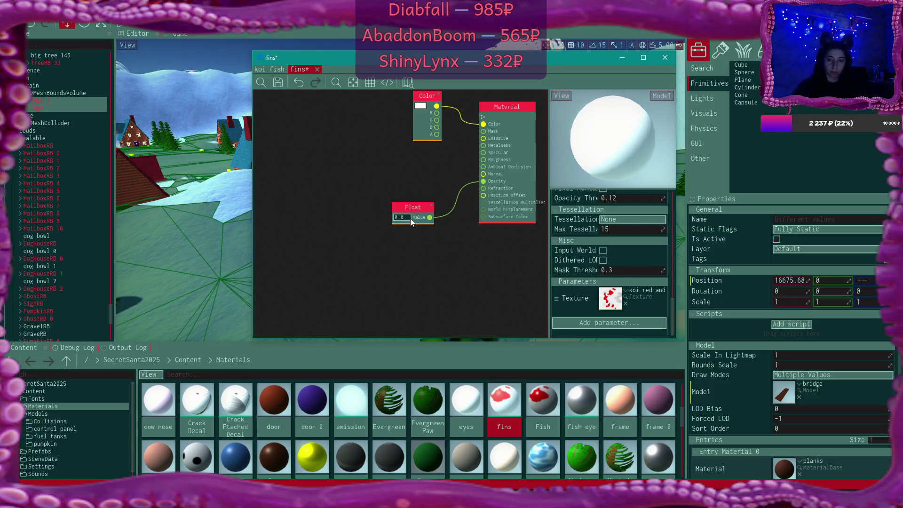
left_click(277, 82)
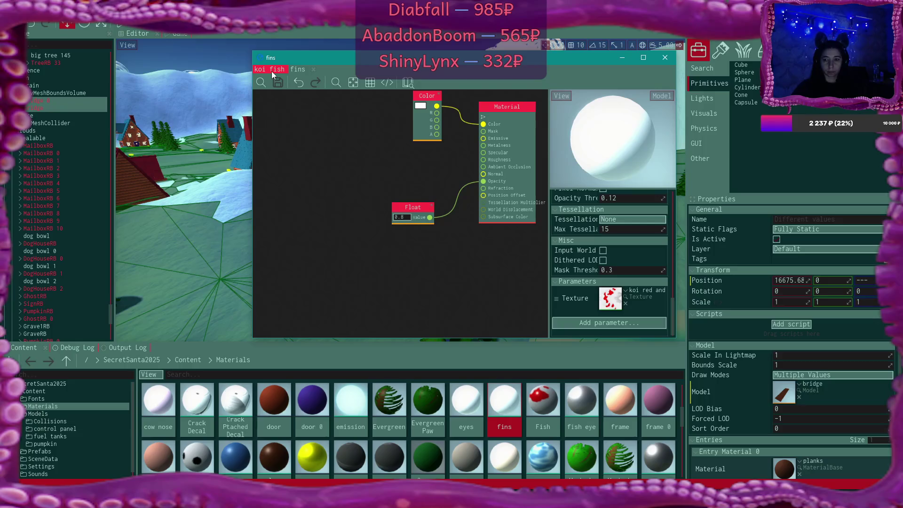
Step: Delete the unused Texture parameter, save the fins material, and inspect the fins up close
right_click(568, 298)
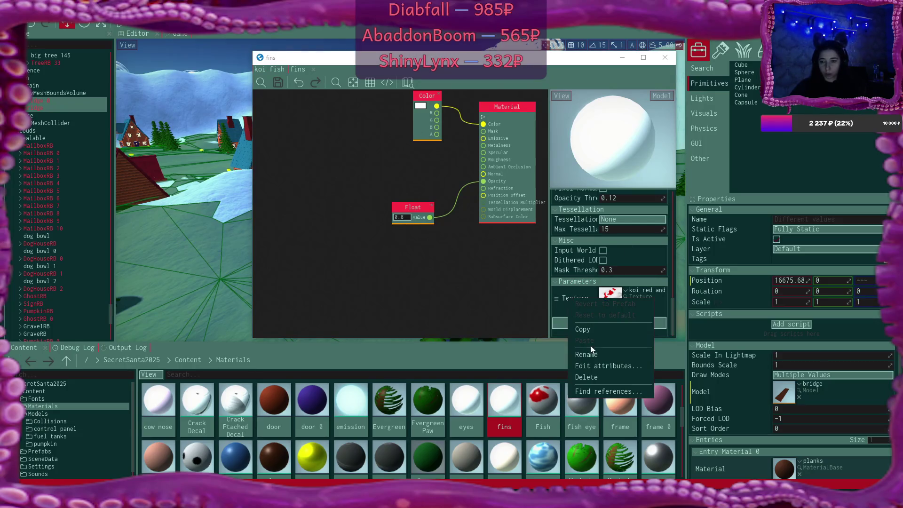
left_click(596, 379)
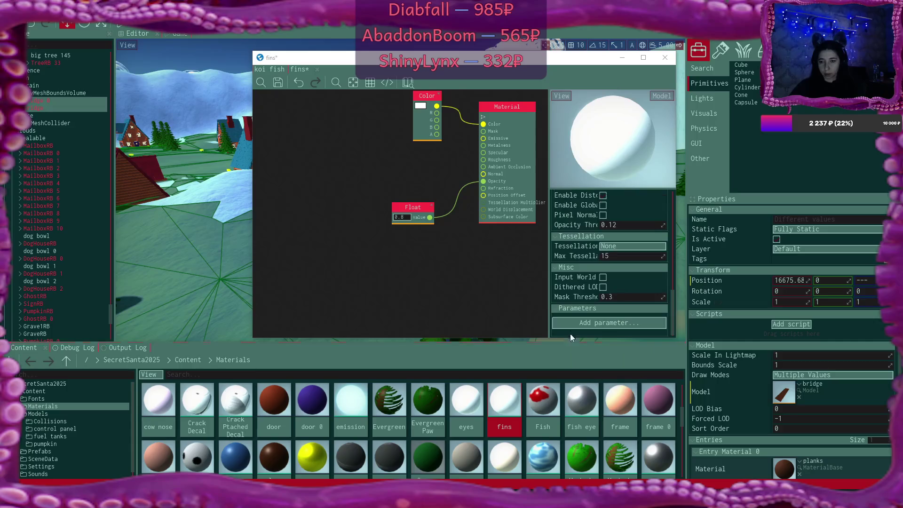
left_click(278, 82)
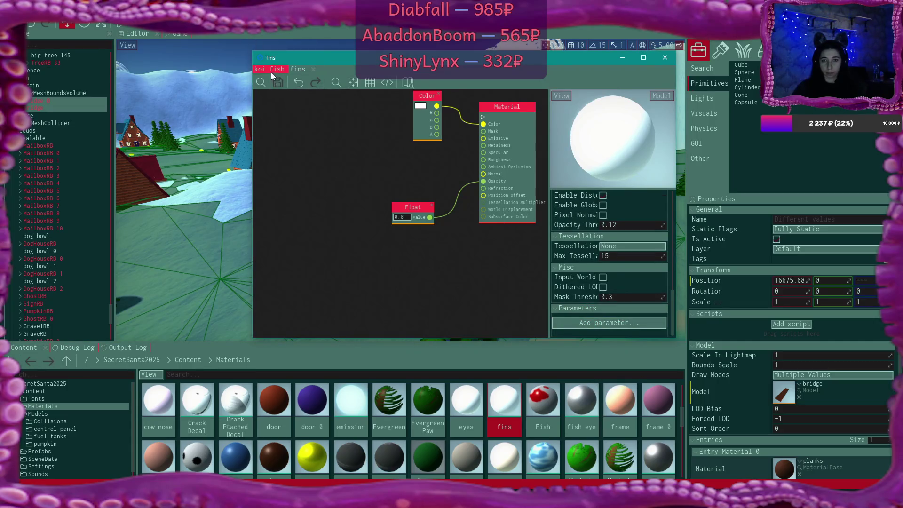
left_click(271, 71)
mouse_move(426, 166)
left_mouse_down()
mouse_move(404, 171)
mouse_move(423, 167)
mouse_move(404, 174)
mouse_move(419, 179)
mouse_move(424, 169)
mouse_move(400, 179)
mouse_move(414, 174)
mouse_move(404, 170)
mouse_move(414, 174)
left_mouse_up()
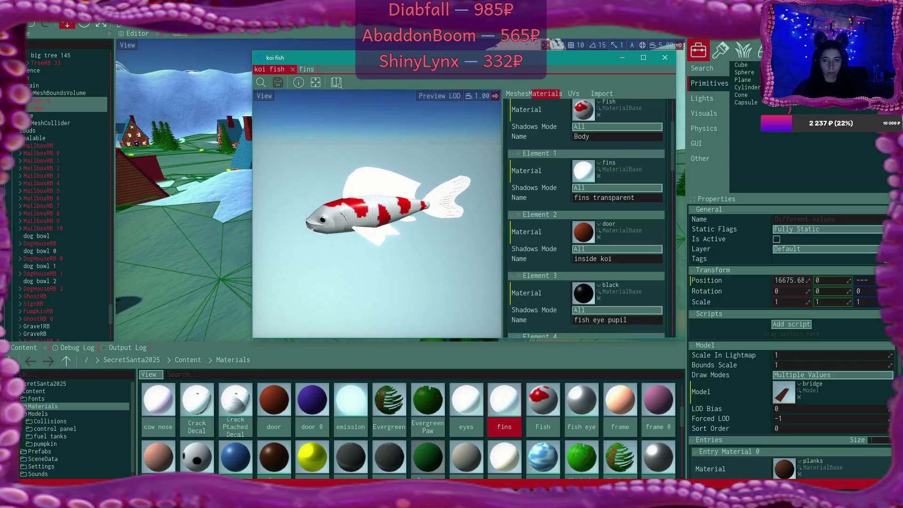
scroll(376, 212, "up", 5)
scroll(376, 212, "down", 5)
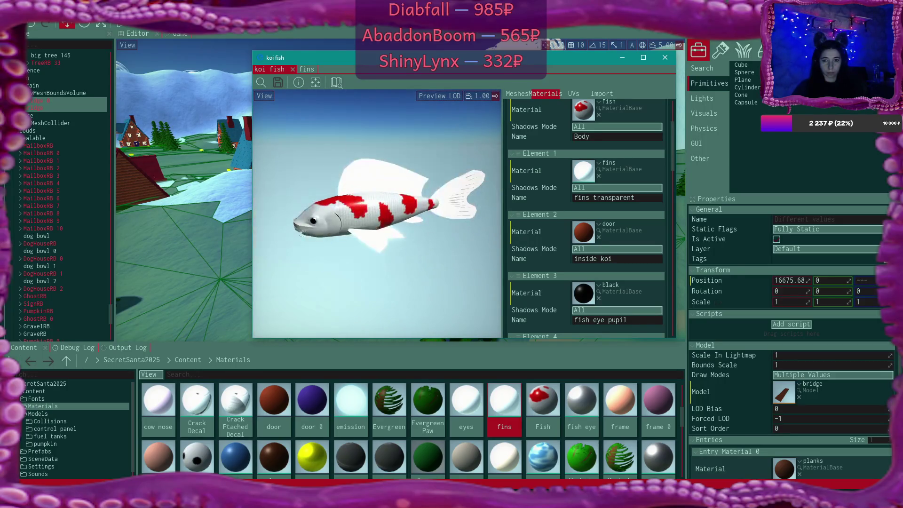
mouse_move(434, 163)
left_mouse_down()
mouse_move(424, 184)
mouse_move(419, 172)
mouse_move(414, 179)
mouse_move(409, 151)
mouse_move(407, 169)
left_mouse_up()
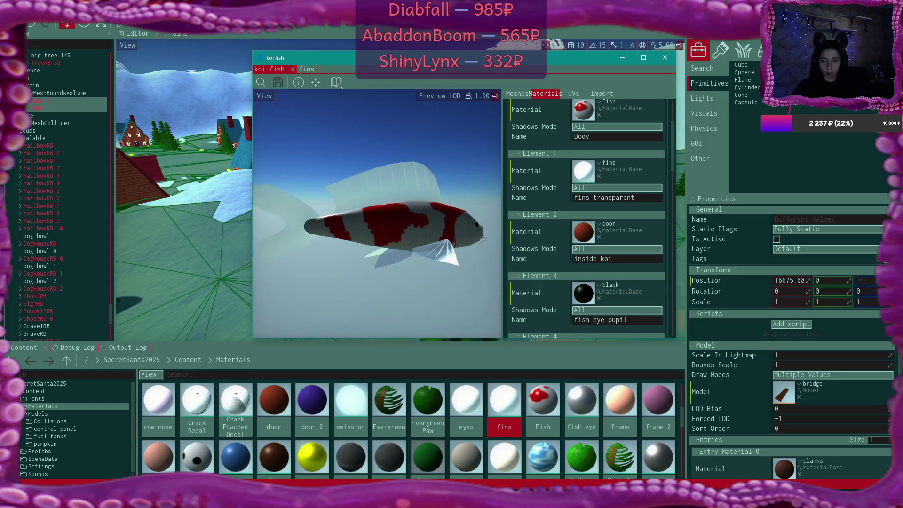
Step: Lower the fins Float opacity to 0.4, save, and inspect the see-through fins
left_click(306, 70)
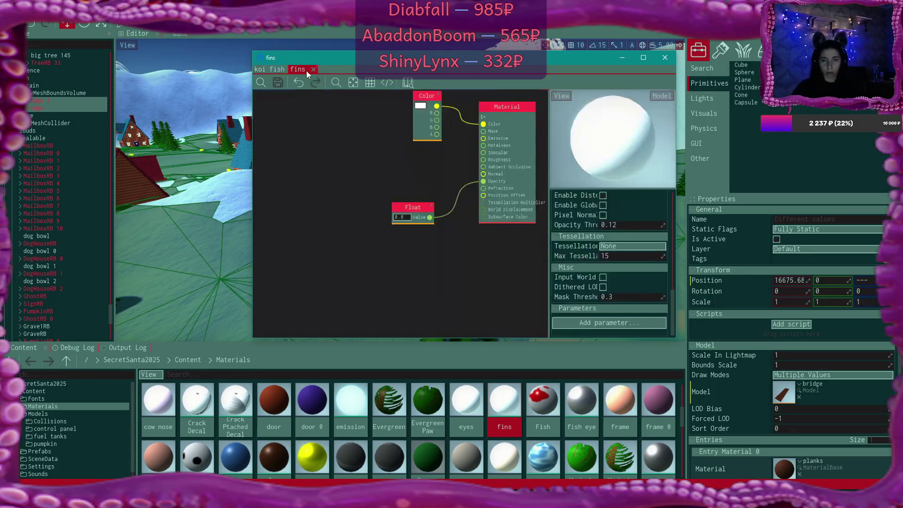
type("0.")
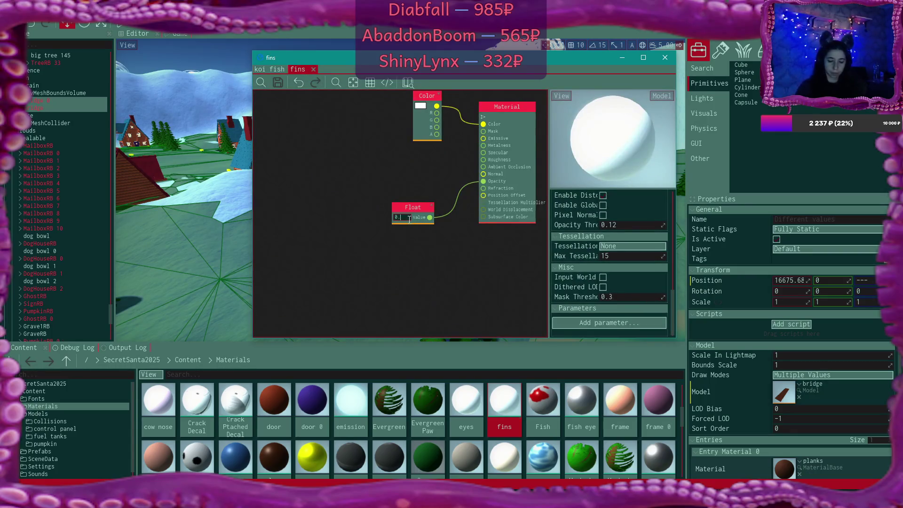
left_click(410, 218)
type("0.")
key("Return")
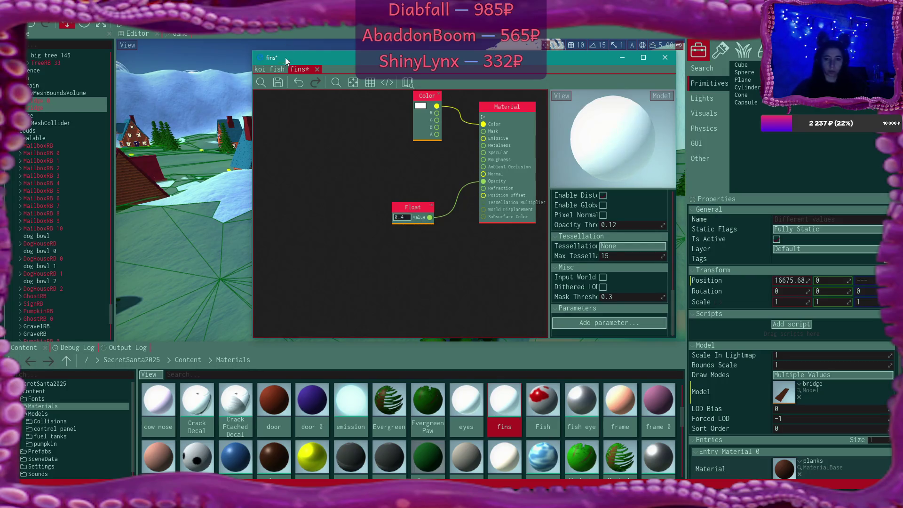
left_click(278, 82)
left_click(270, 69)
left_click_drag(350, 151, 428, 216)
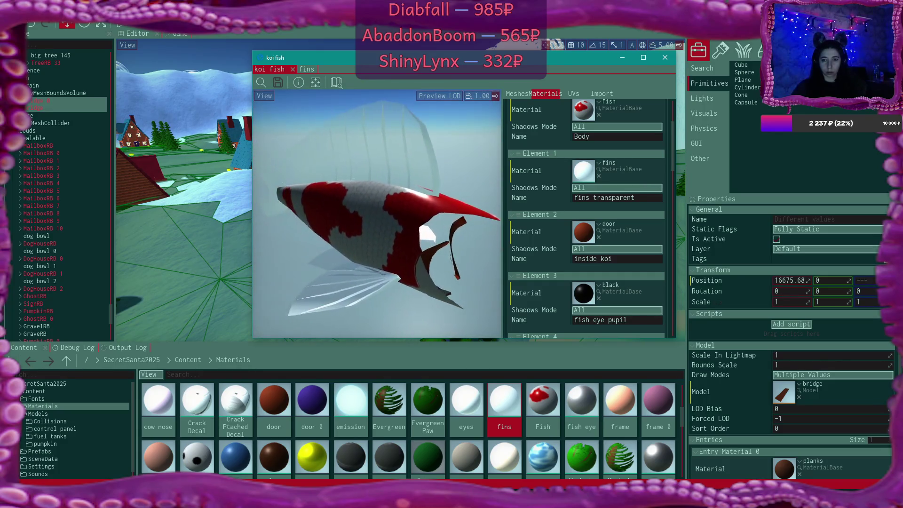
scroll(376, 216, "down", 5)
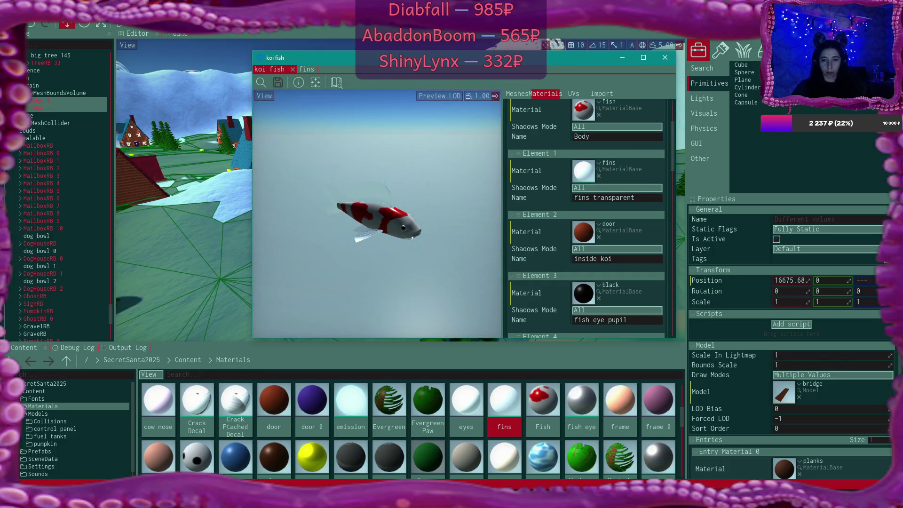
Step: Close the fins material editor and the koi fish model editor
left_click(308, 70)
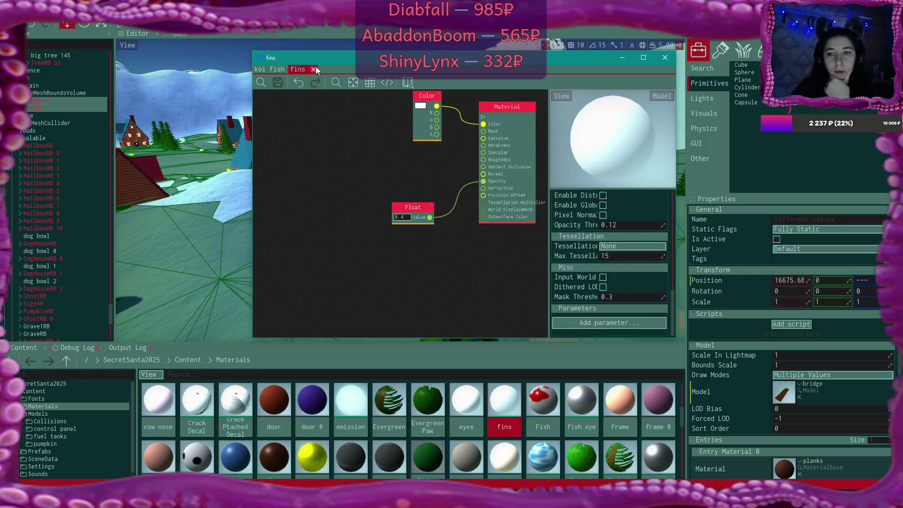
left_click(320, 69)
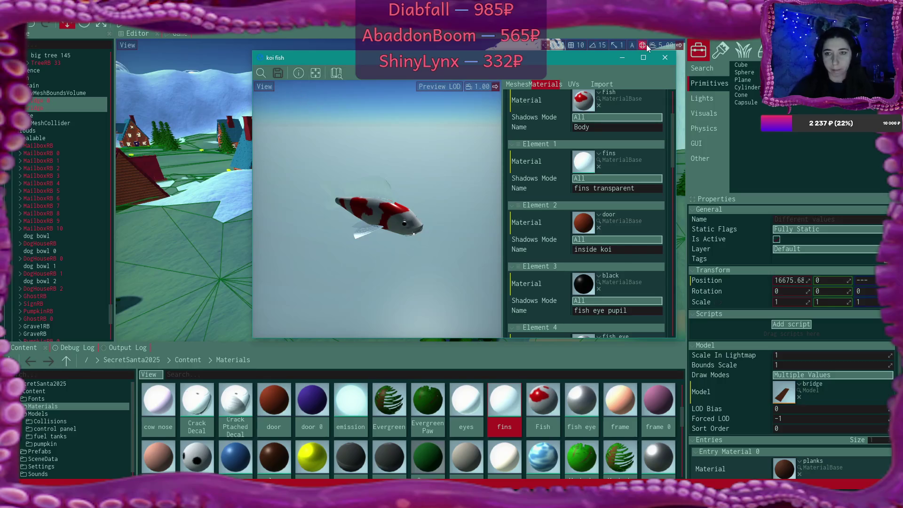
left_click(665, 58)
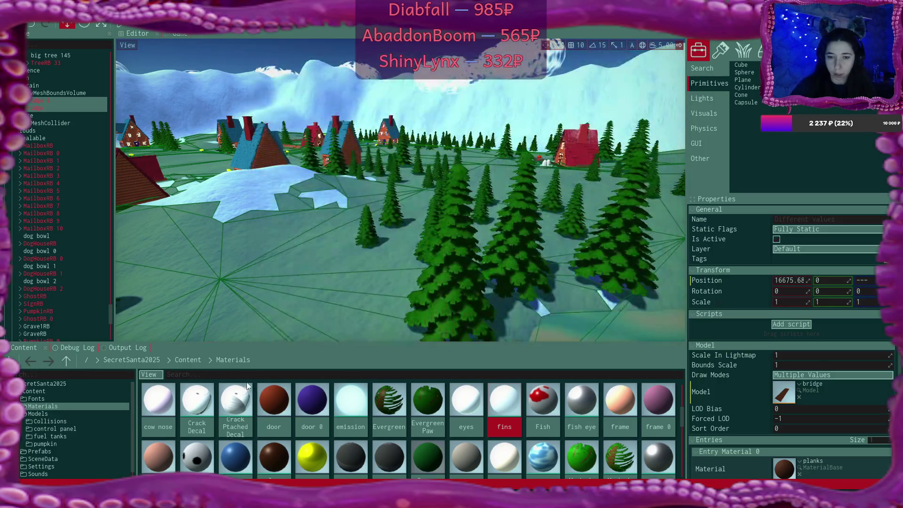
Step: Open the Models folder in Content and focus the viewport on the selected bridge
left_click(188, 359)
double_click(236, 403)
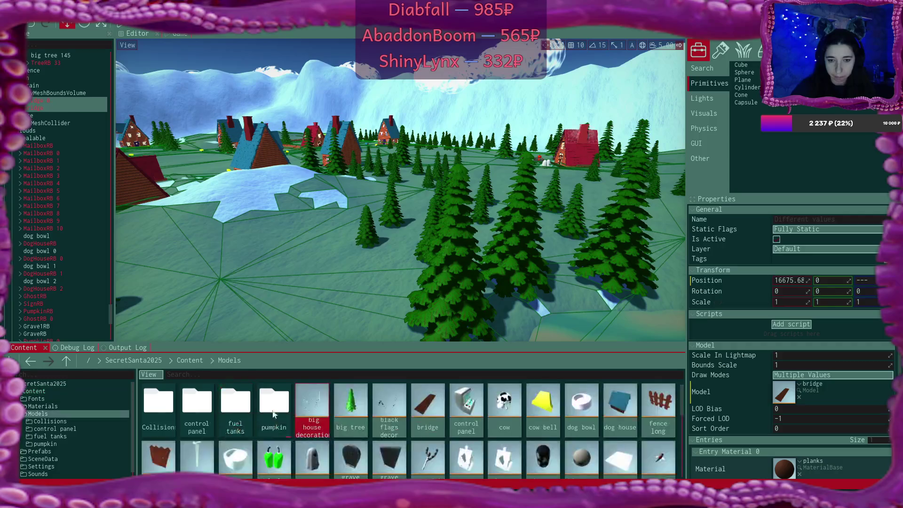
scroll(619, 404, "down", 3)
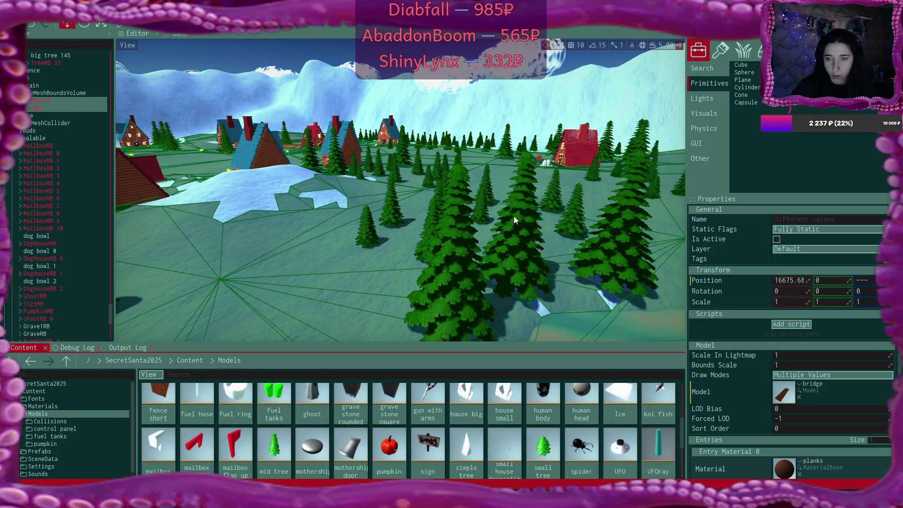
key("f")
Step: Zoom the viewport down to the pond water and ice patch, then collapse the scene tree rows
scroll(400, 190, "up", 10)
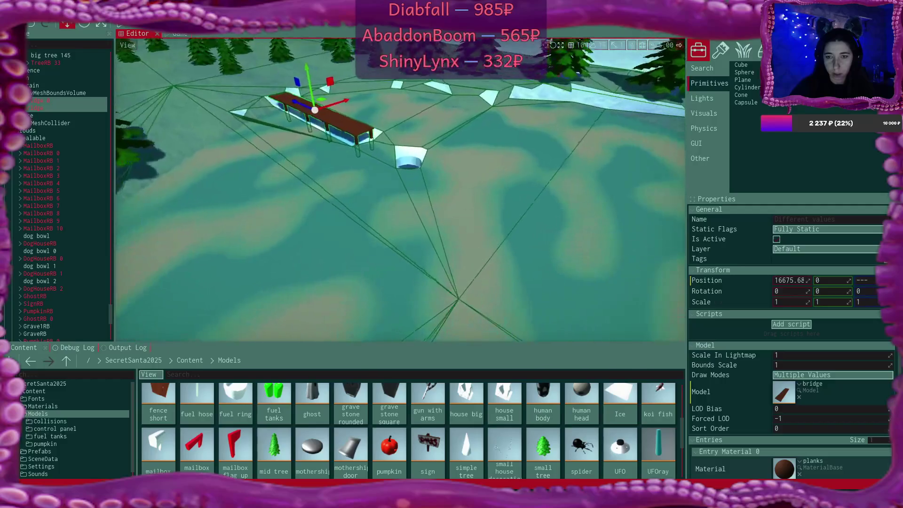
scroll(401, 190, "down", 10)
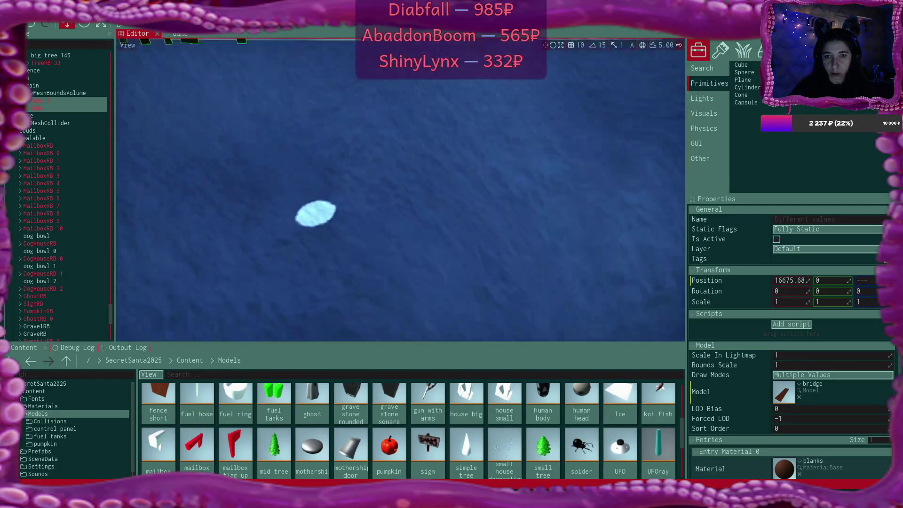
scroll(400, 190, "up", 10)
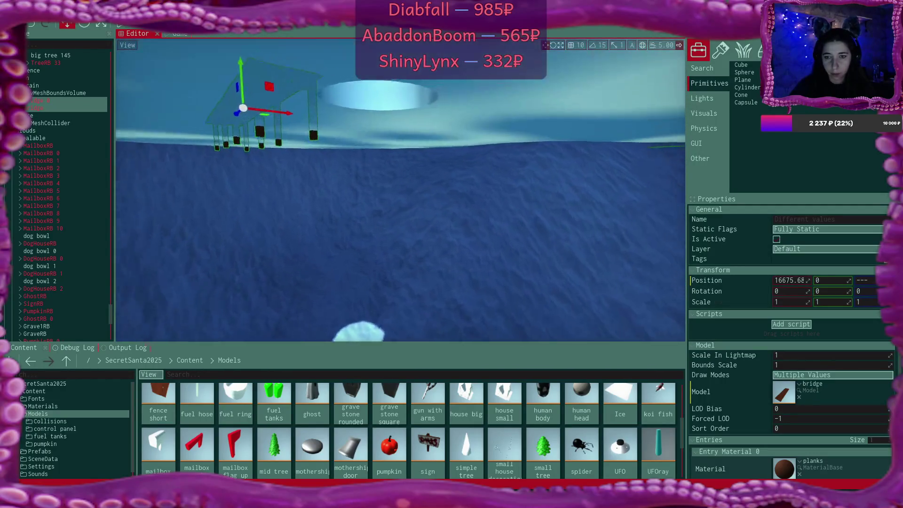
scroll(401, 189, "down", 5)
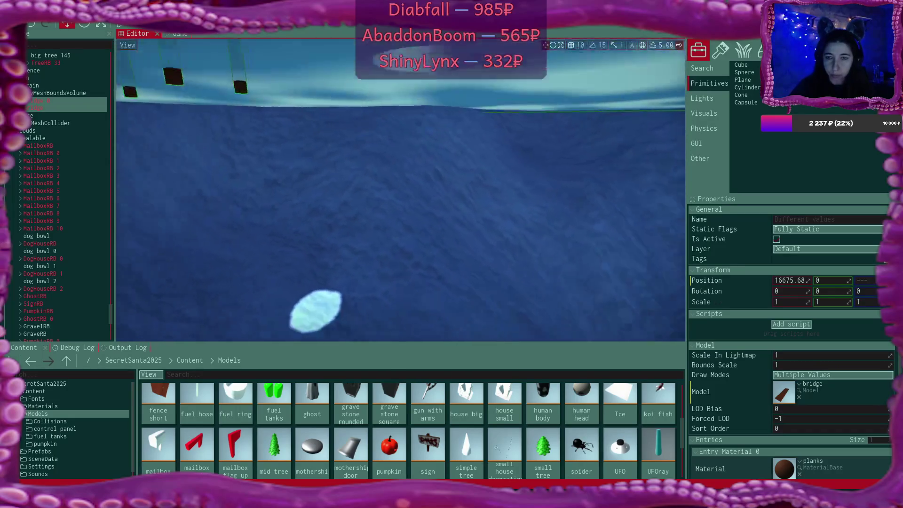
scroll(401, 190, "down", 3)
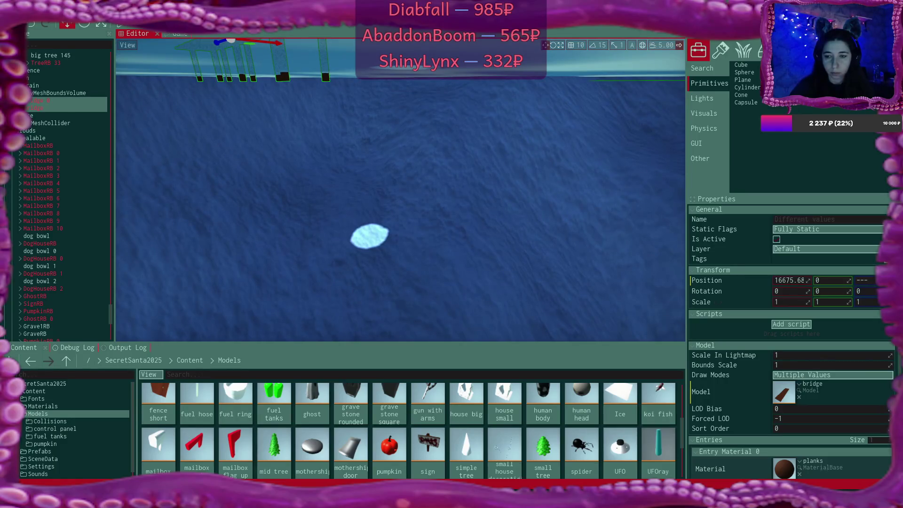
scroll(401, 190, "down", 3)
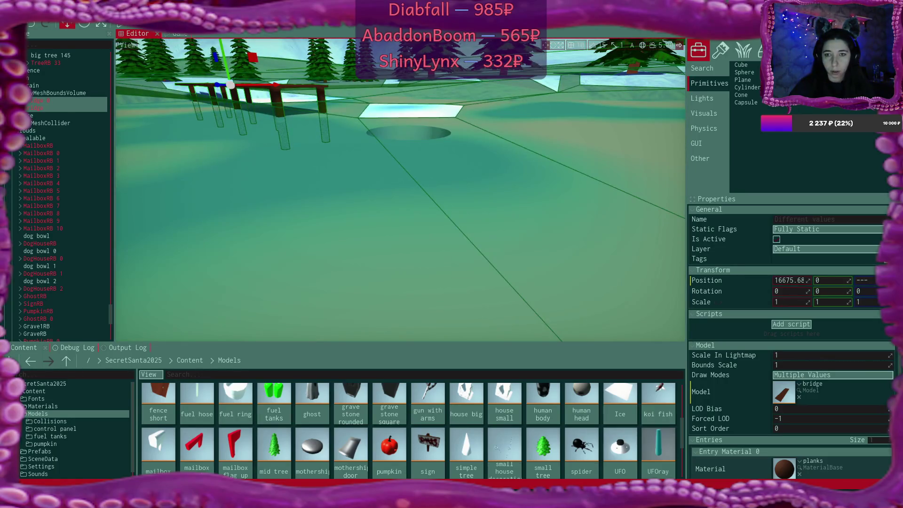
scroll(401, 190, "down", 1)
scroll(471, 201, "up", 5)
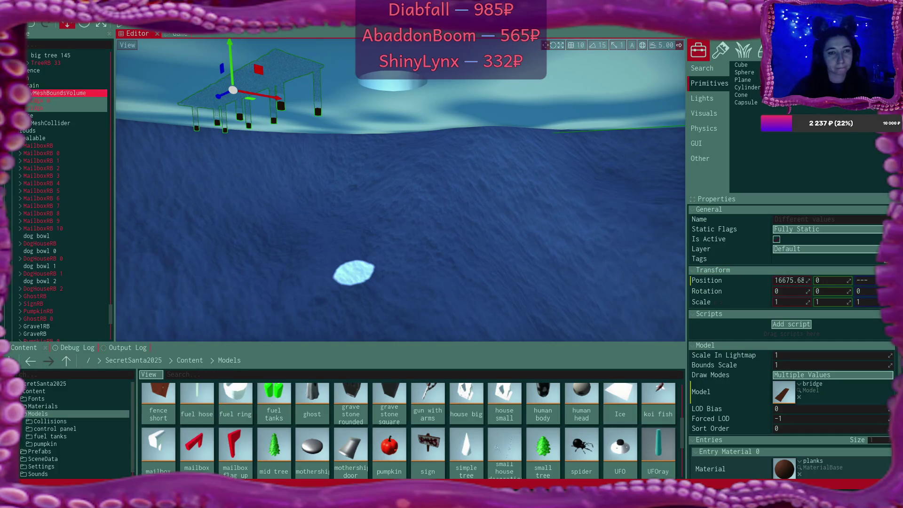
left_click(20, 85)
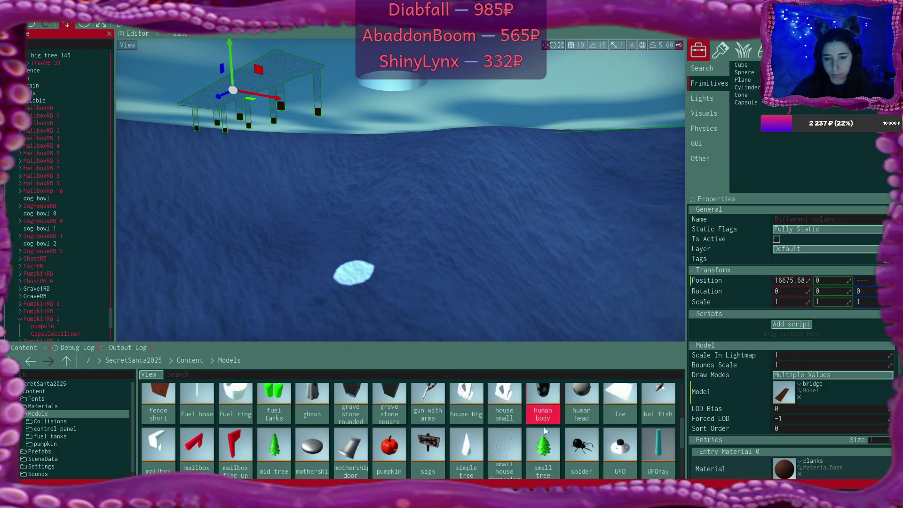
Step: Drag the koi fish along X across the terrain to the ice patch, near 3801.5, -185.3, 182.7
scroll(541, 414, "up", 1)
mouse_move(658, 416)
left_mouse_down()
mouse_move(615, 411)
mouse_move(51, 94)
mouse_move(45, 107)
mouse_move(54, 236)
mouse_move(28, 248)
mouse_move(42, 263)
left_mouse_up()
scroll(204, 255, "up", 5)
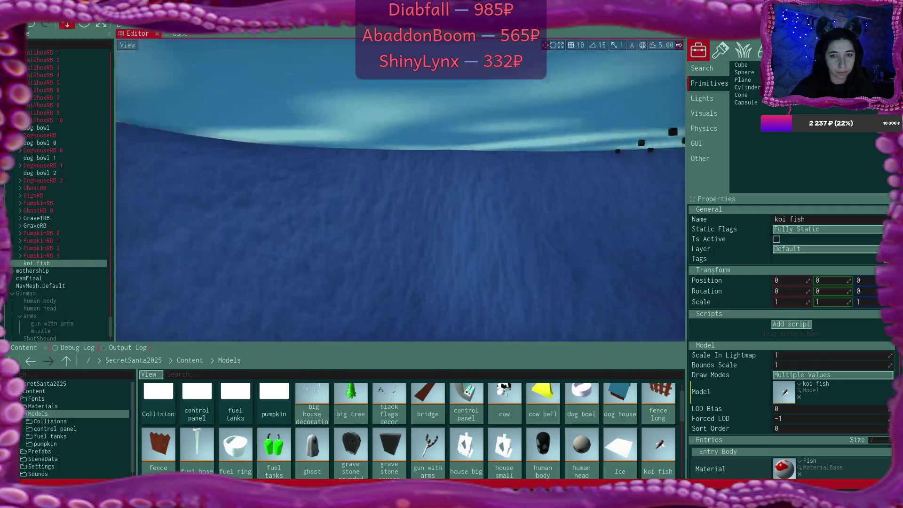
scroll(318, 177, "up", 3)
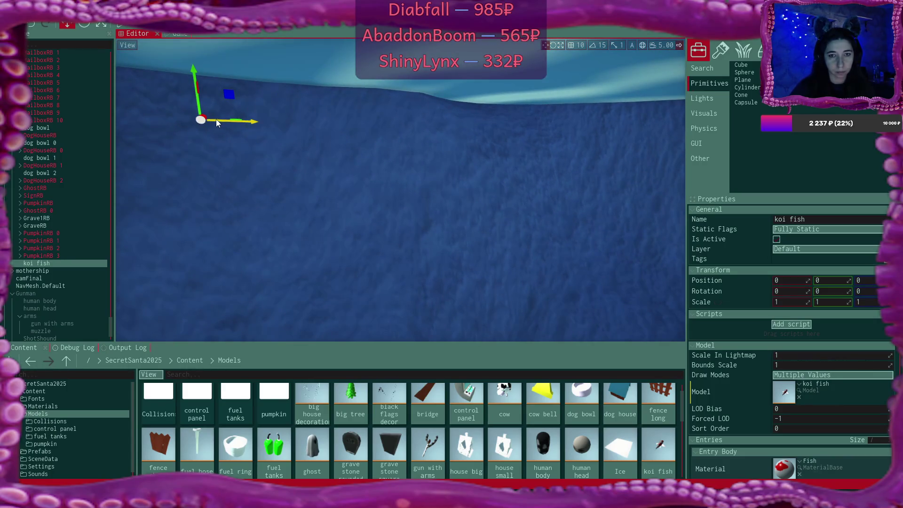
mouse_move(206, 117)
left_mouse_down()
mouse_move(242, 135)
mouse_move(185, 128)
mouse_move(161, 34)
mouse_move(244, 63)
mouse_move(304, 25)
mouse_move(345, 50)
mouse_move(340, 162)
mouse_move(391, 113)
mouse_move(362, 182)
mouse_move(353, 168)
mouse_move(496, 136)
mouse_move(416, 100)
mouse_move(423, 262)
left_mouse_up()
left_click_drag(424, 277, 404, 240)
left_click_drag(393, 199, 550, 203)
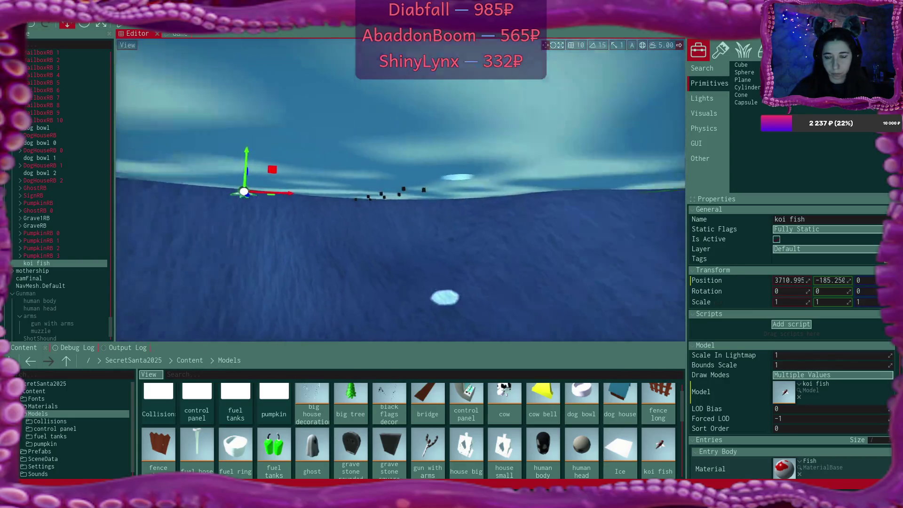
mouse_move(405, 222)
left_mouse_down()
mouse_move(438, 272)
mouse_move(405, 223)
mouse_move(194, 157)
left_mouse_up()
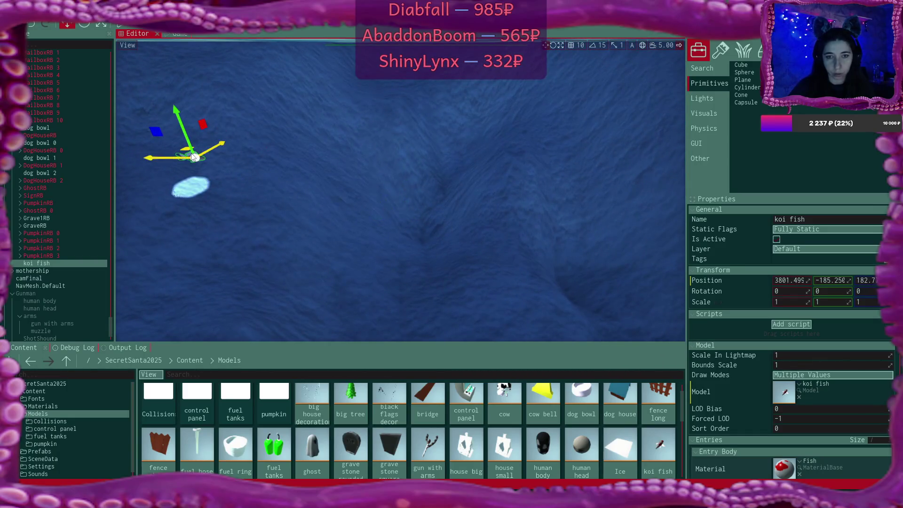
mouse_move(328, 193)
left_mouse_down()
mouse_move(329, 170)
mouse_move(301, 163)
mouse_move(289, 137)
mouse_move(329, 136)
mouse_move(325, 142)
left_mouse_up()
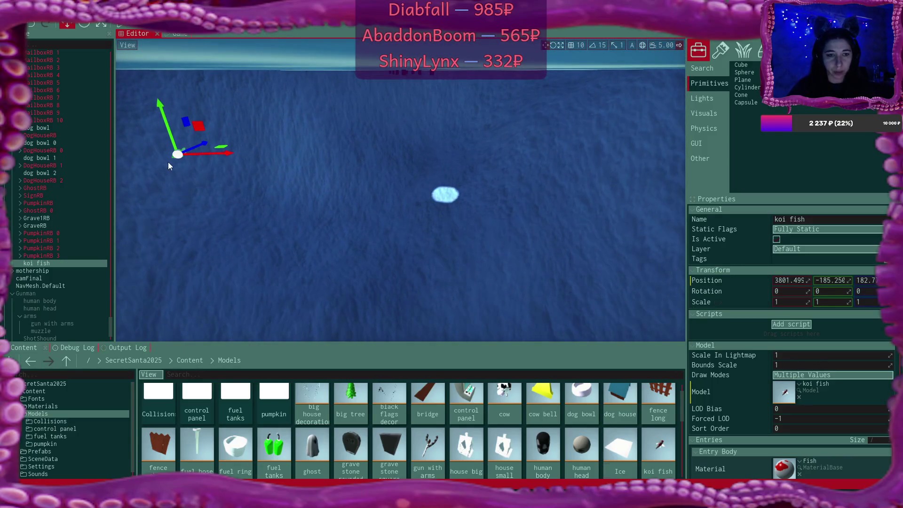
Step: Collapse the TreeRB 0 and Trees groups in the Scene tree
scroll(77, 216, "up", 3)
scroll(77, 216, "up", 12)
scroll(77, 216, "up", 12)
scroll(76, 215, "up", 20)
scroll(50, 214, "up", 15)
left_click(49, 214)
left_click(27, 184)
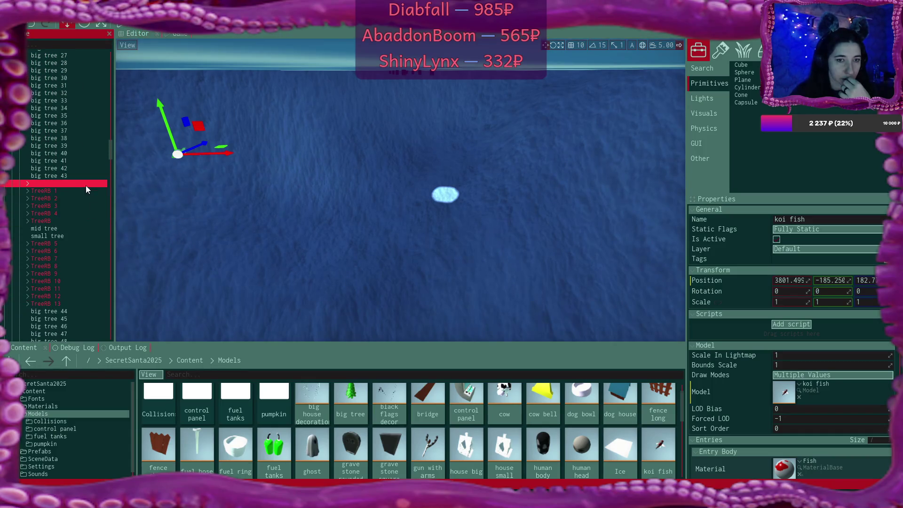
scroll(86, 187, "up", 15)
left_click(21, 190)
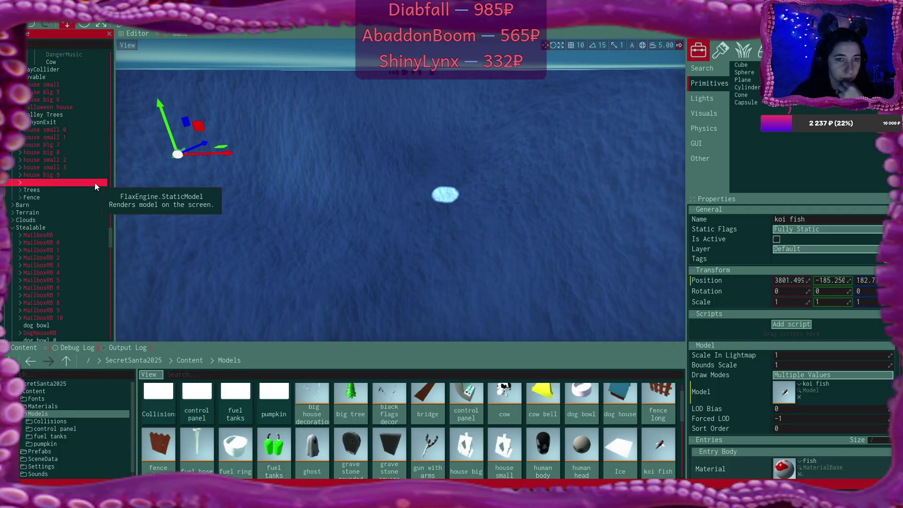
Step: Expand Terrain and parent the koi fish under the Ice object
scroll(94, 101, "up", 3)
scroll(69, 139, "up", 12)
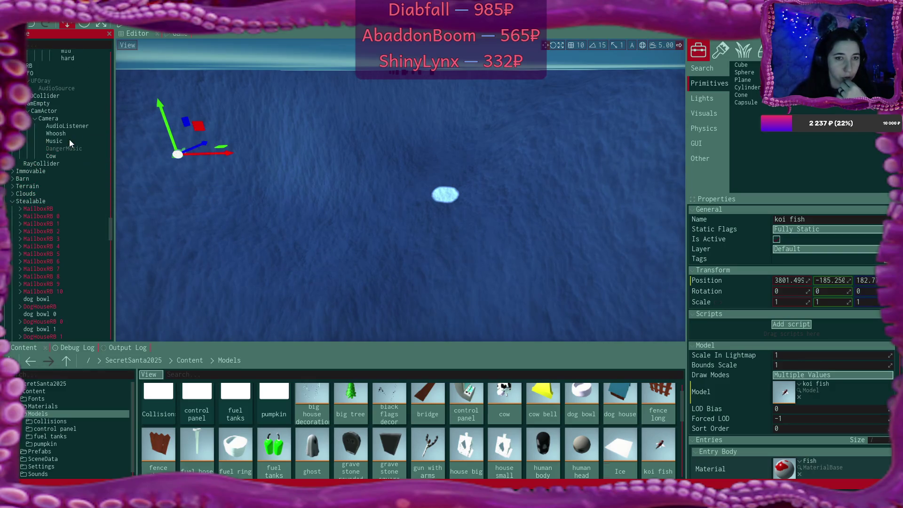
scroll(69, 139, "down", 3)
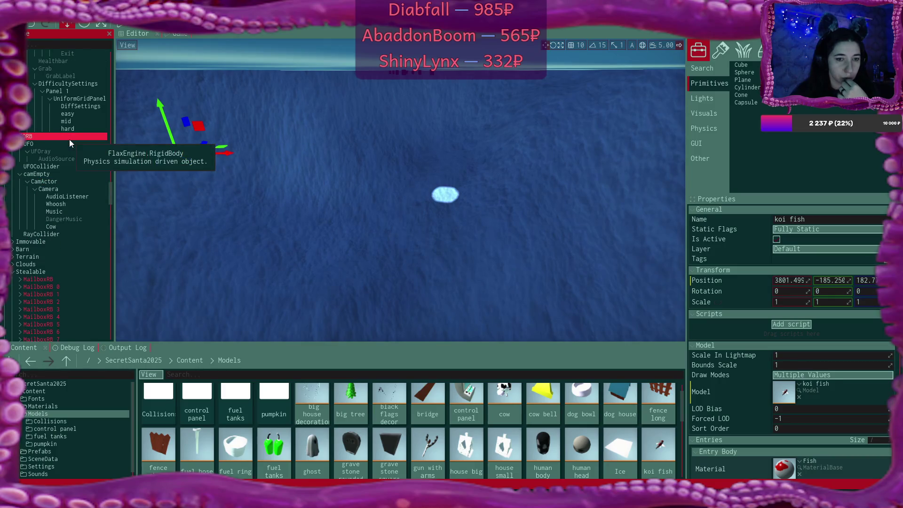
left_click(13, 186)
scroll(93, 182, "down", 9)
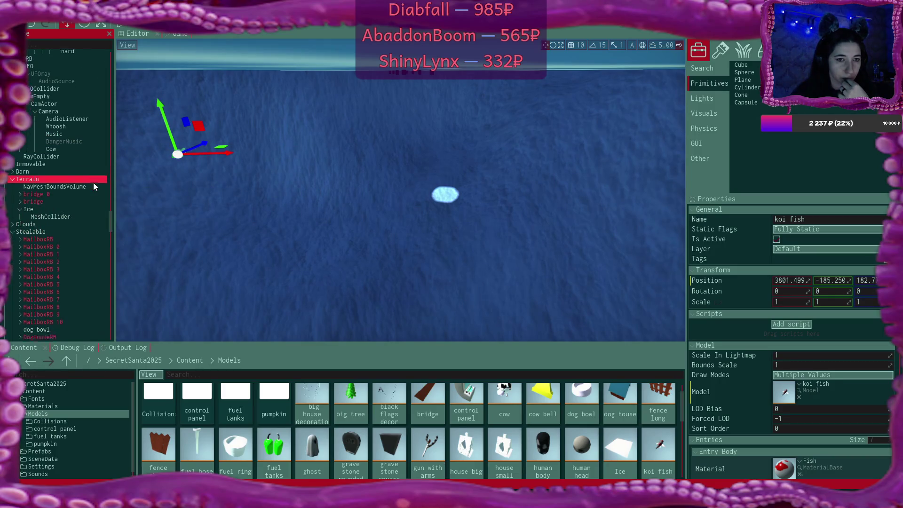
scroll(93, 182, "down", 9)
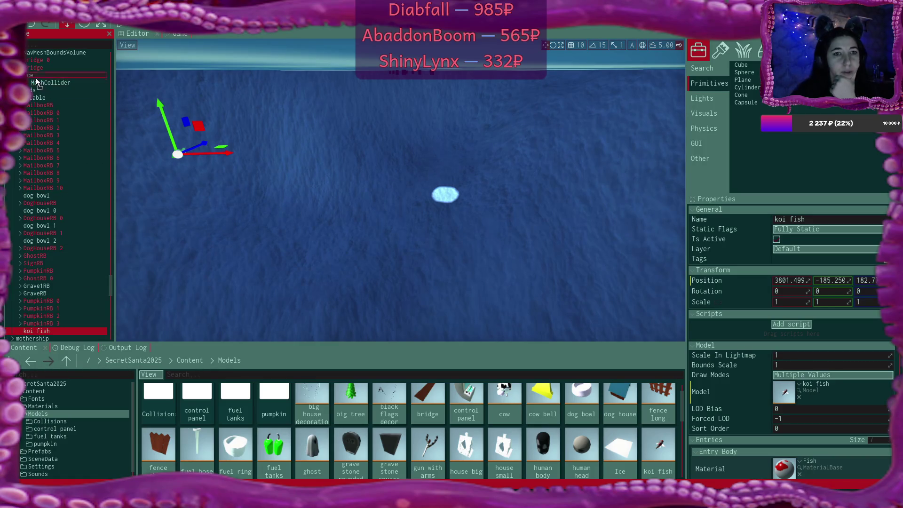
left_click_drag(29, 75, 30, 75)
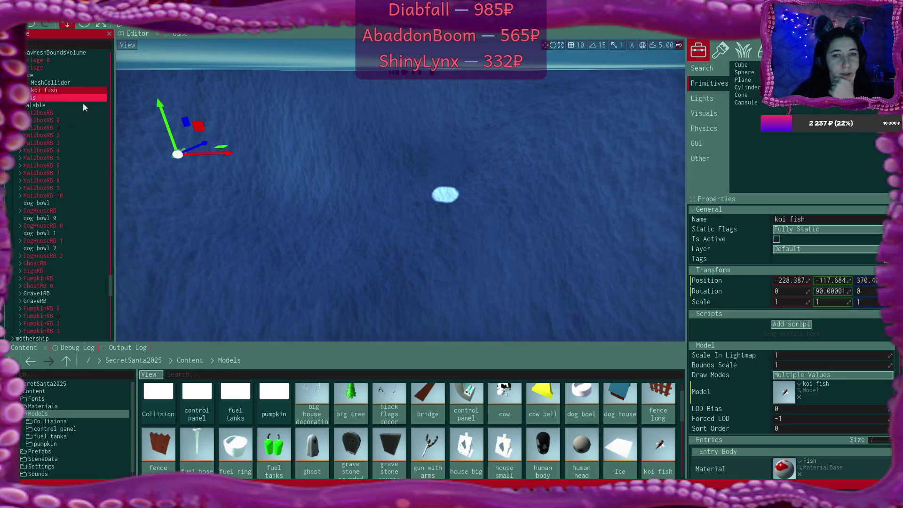
left_click(794, 281)
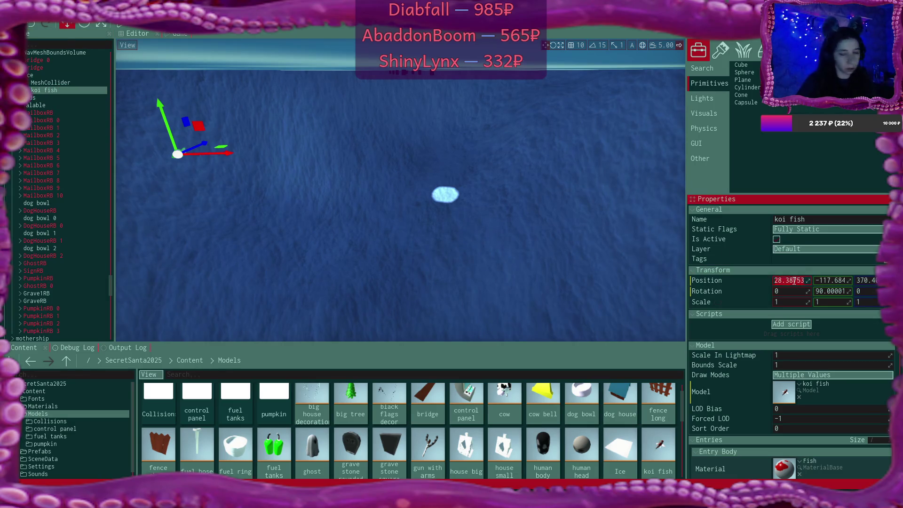
Step: Set the koi fish's local position to 0, -20, 0 and briefly open its Model editor
key("Return")
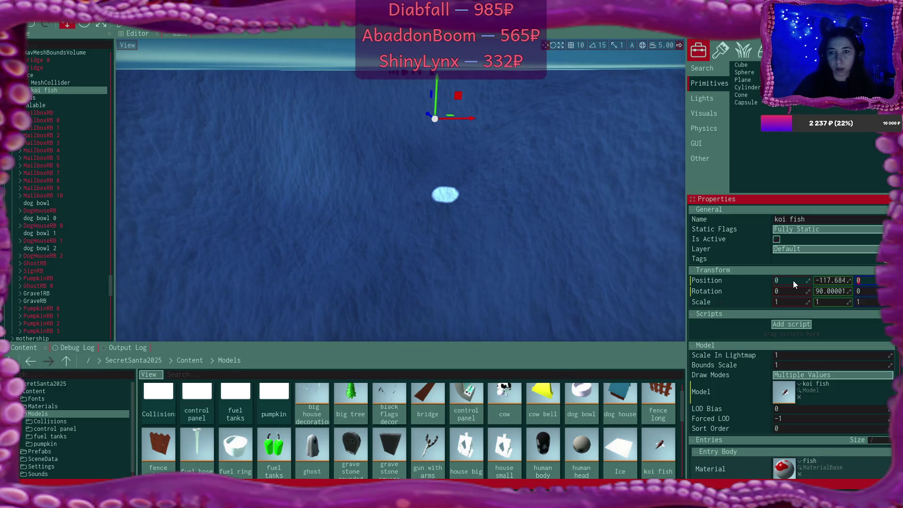
left_click_drag(399, 211, 452, 151)
left_click_drag(400, 188, 400, 278)
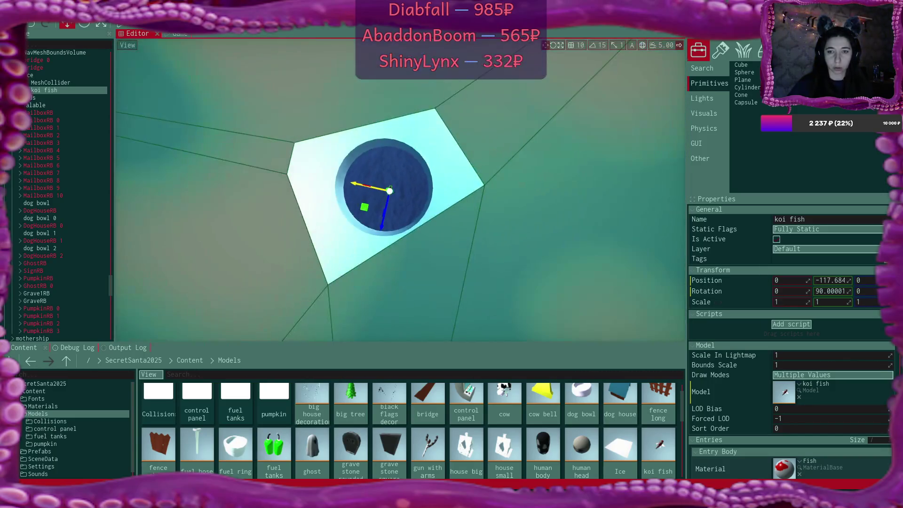
left_click(835, 280)
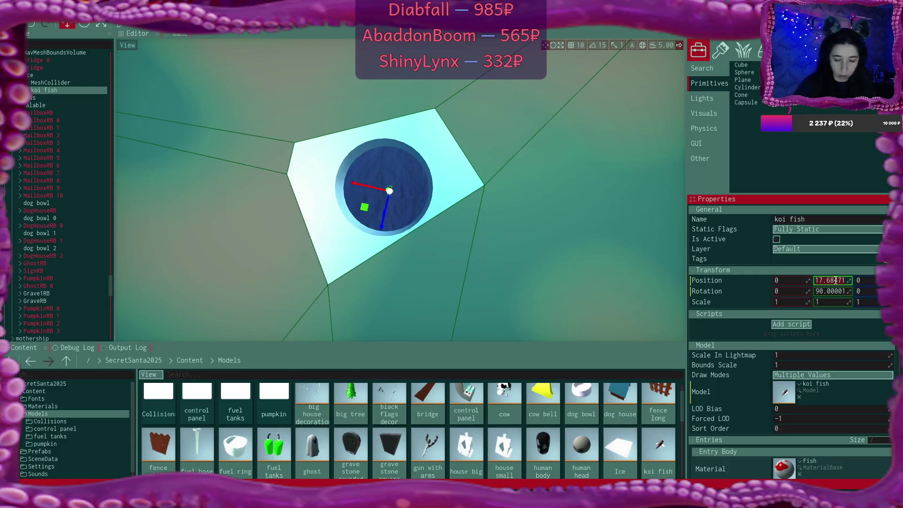
type("-20")
mouse_move(438, 174)
left_mouse_down()
mouse_move(452, 188)
mouse_move(452, 160)
mouse_move(442, 198)
mouse_move(400, 217)
mouse_move(405, 169)
mouse_move(462, 206)
left_mouse_up()
double_click(787, 395)
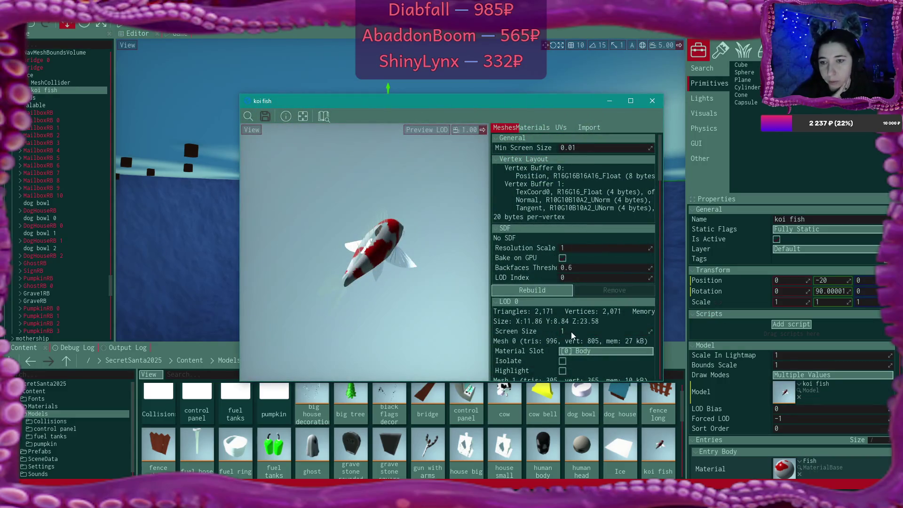
left_click(653, 101)
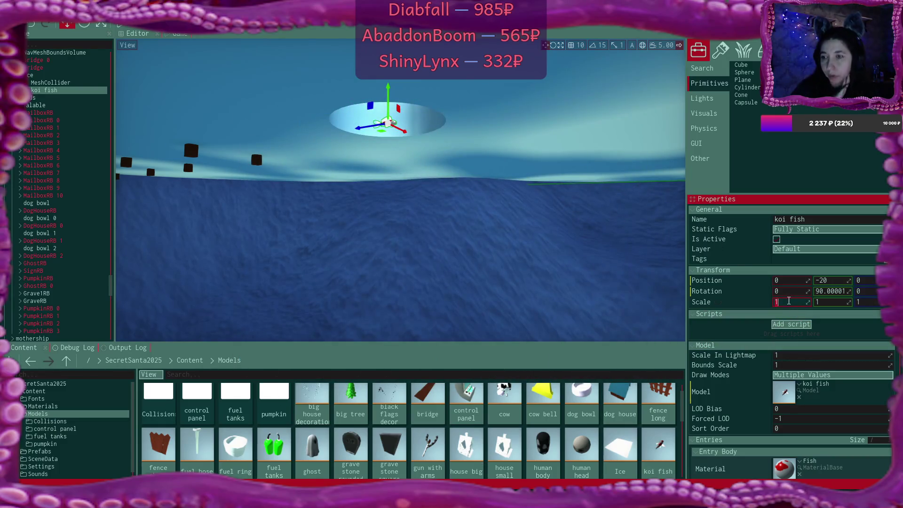
Step: Set the koi fish's scale to 5 and frame it in the view
type("5")
key("Tab")
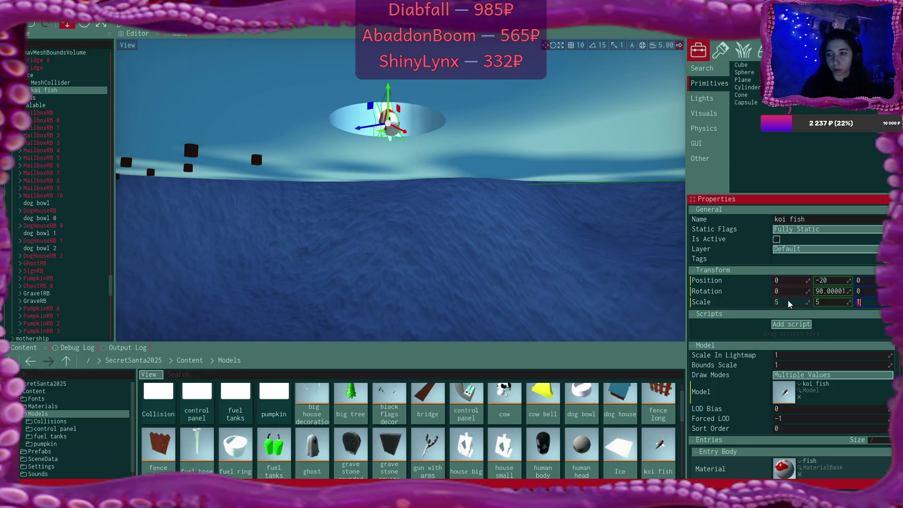
type("5")
key("Return")
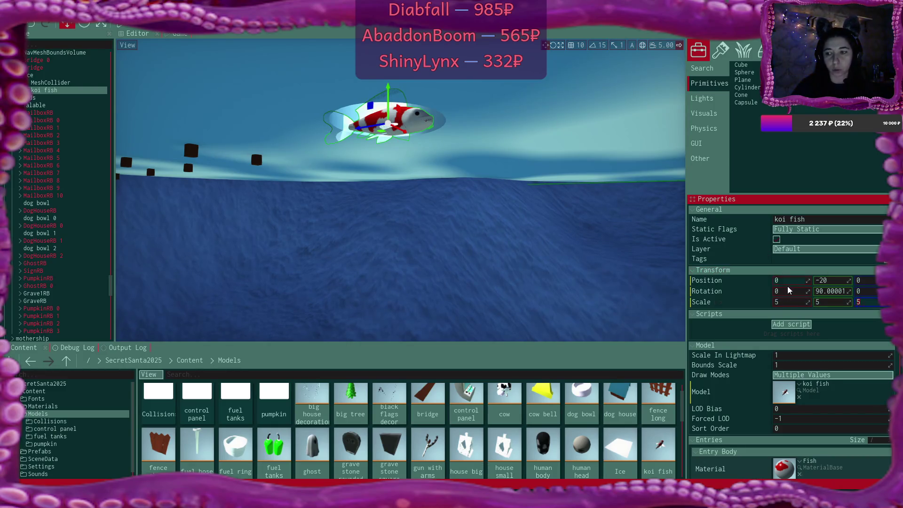
key("f")
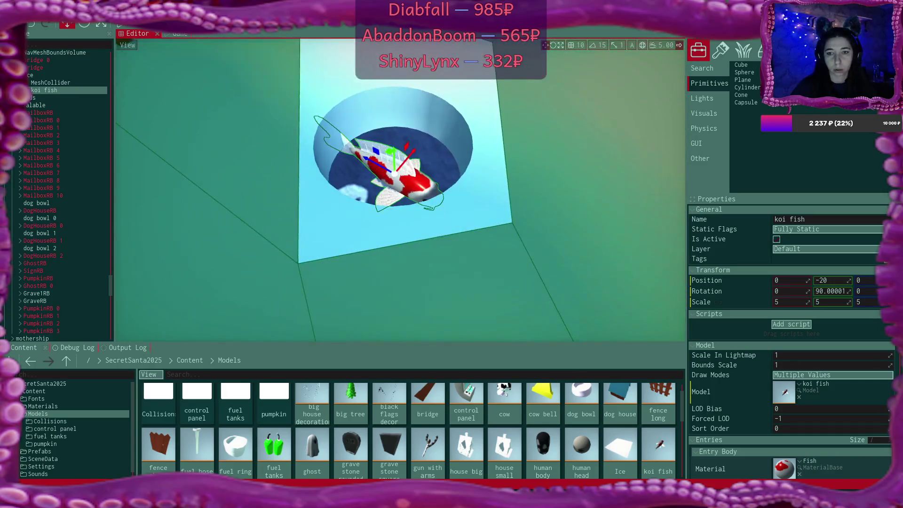
scroll(400, 188, "down", 2)
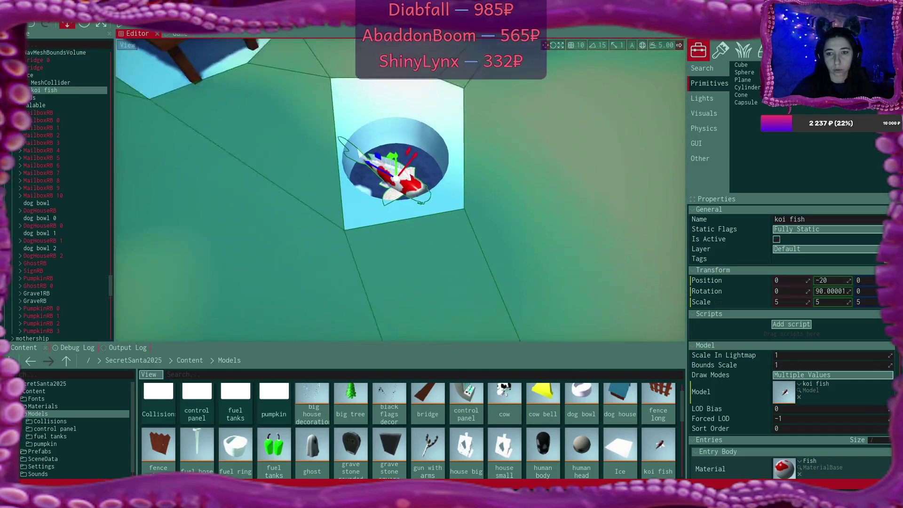
Step: Rescale the koi fish to 3 on every axis and drag it lower, to Y about -58.95
left_click(792, 301)
type("3")
key("Tab")
type("3")
key("Tab")
type("3")
right_click(505, 140)
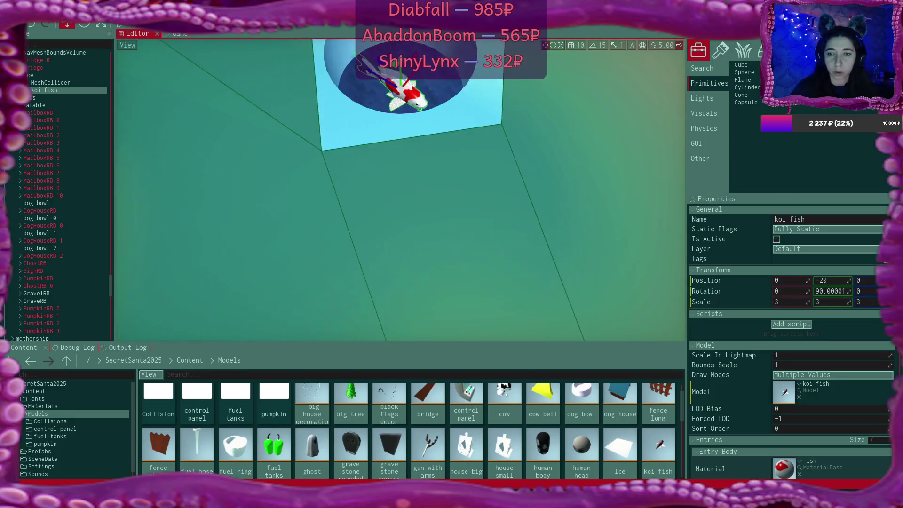
scroll(400, 189, "down", 5)
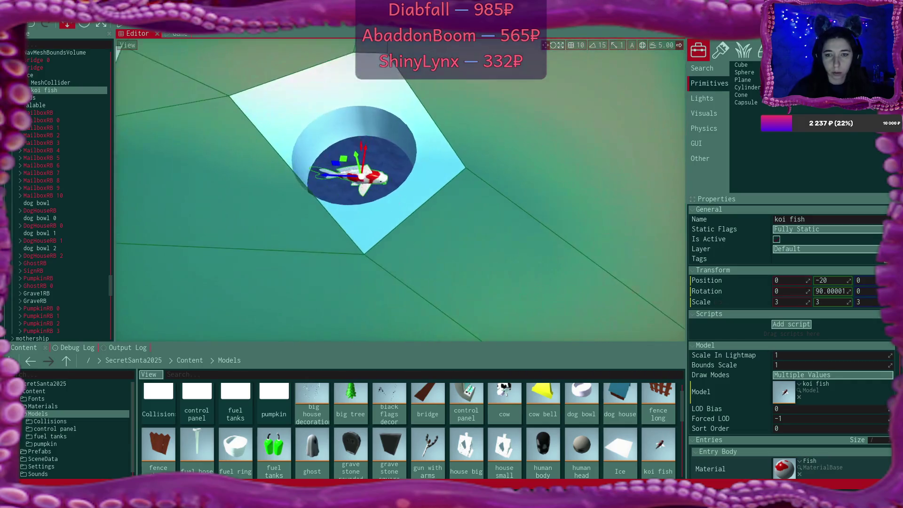
left_click_drag(355, 154, 360, 174)
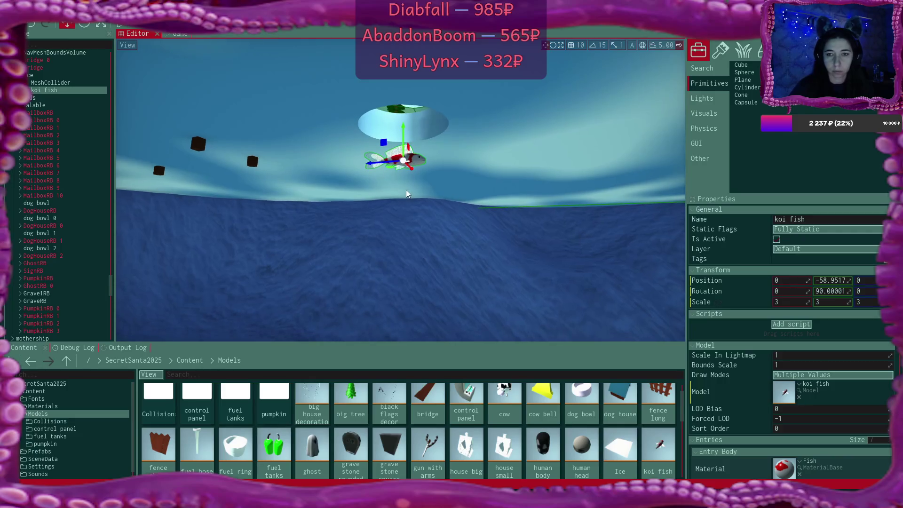
Step: Raise the koi fish back to about Y -40.75, frame it, then select the Ice object
left_click_drag(404, 129, 404, 115)
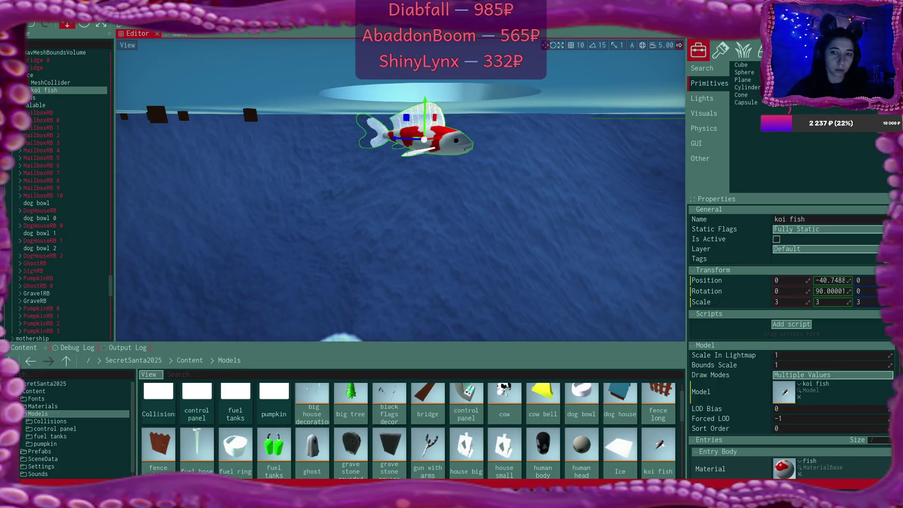
key("f")
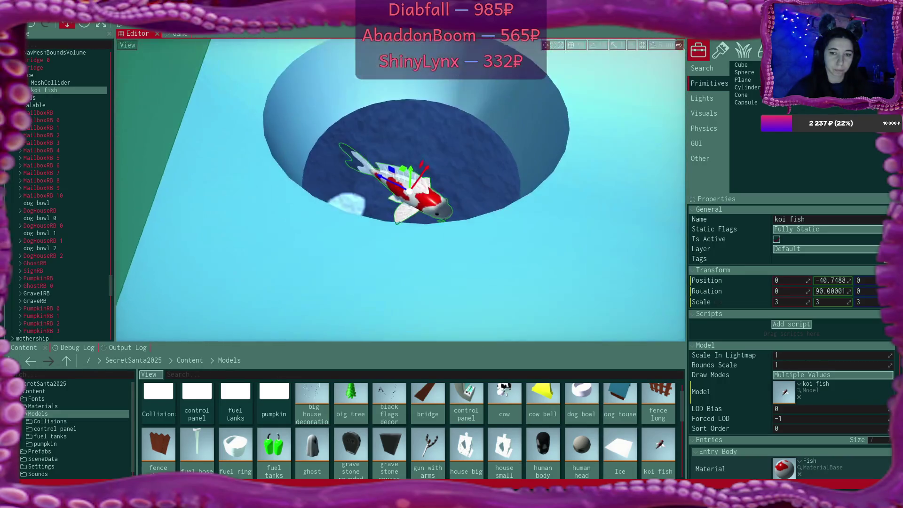
scroll(416, 161, "down", 5)
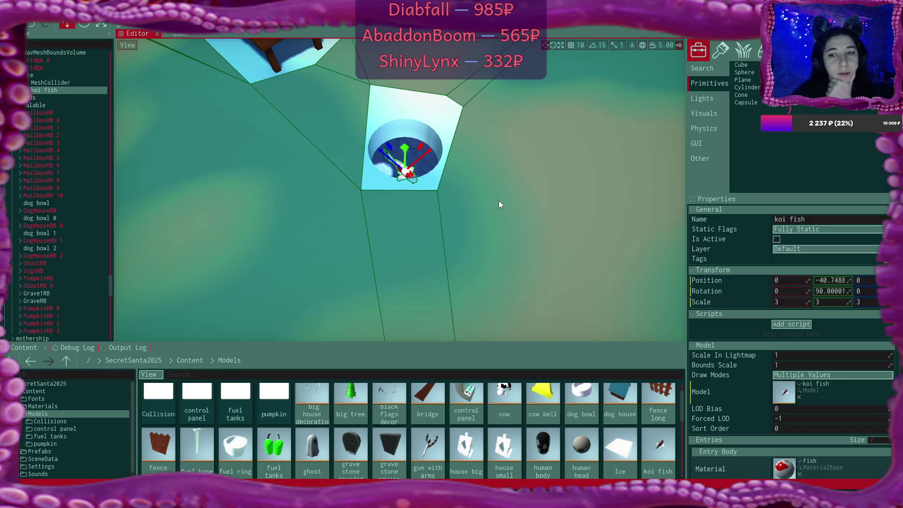
left_click(57, 75)
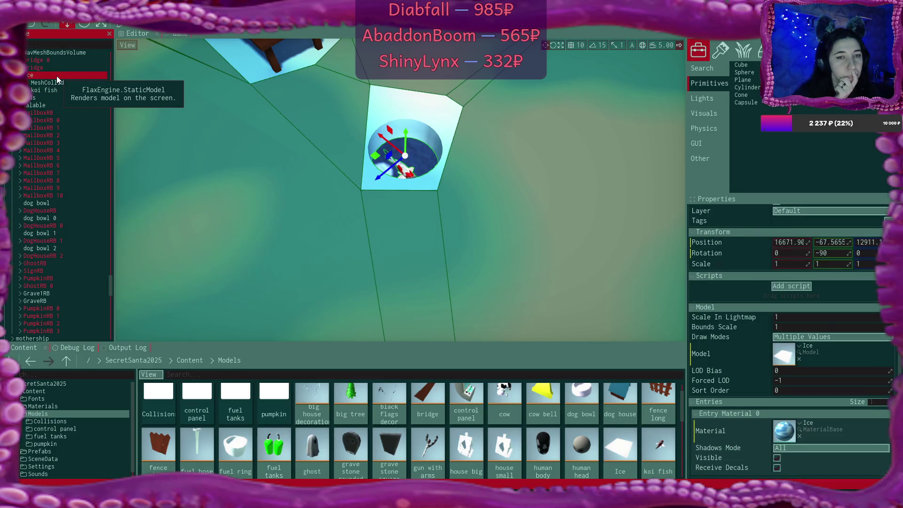
Step: Add a new Plane primitive into the ice hole
right_click(57, 75)
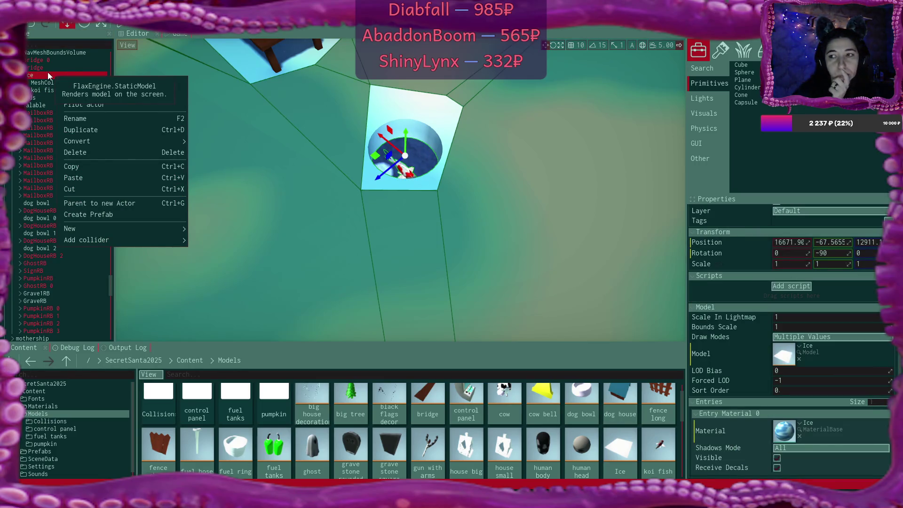
left_click(47, 72)
left_click_drag(752, 83, 512, 103)
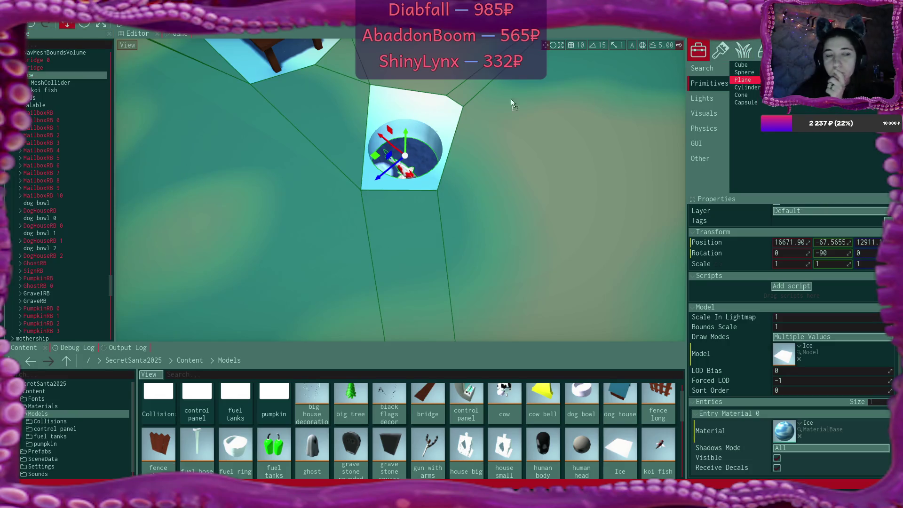
left_click_drag(59, 83, 59, 85)
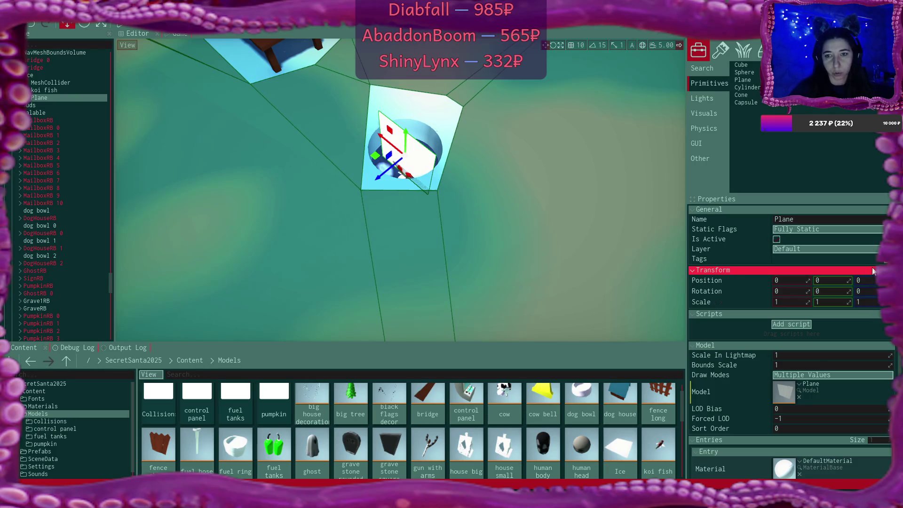
Step: Set the Plane's X rotation to -90 and fly the camera around to check it
left_click(802, 291)
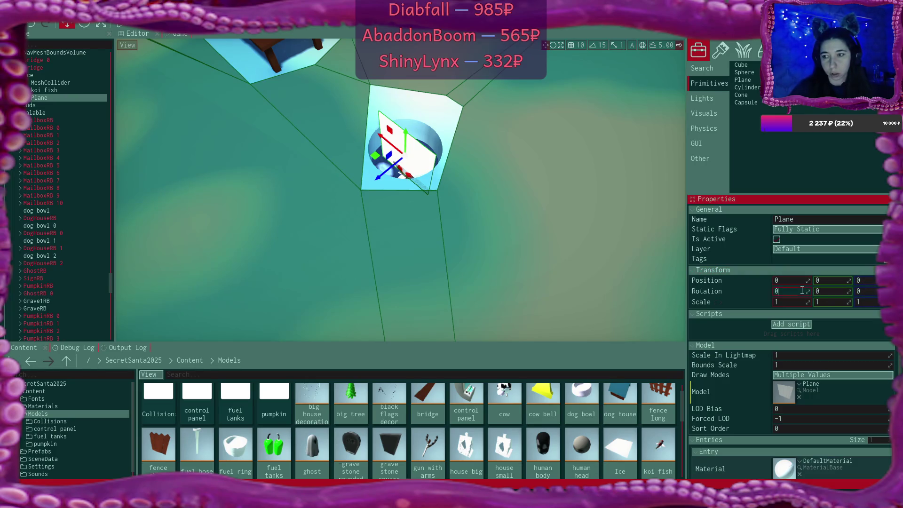
type("90")
key("Return")
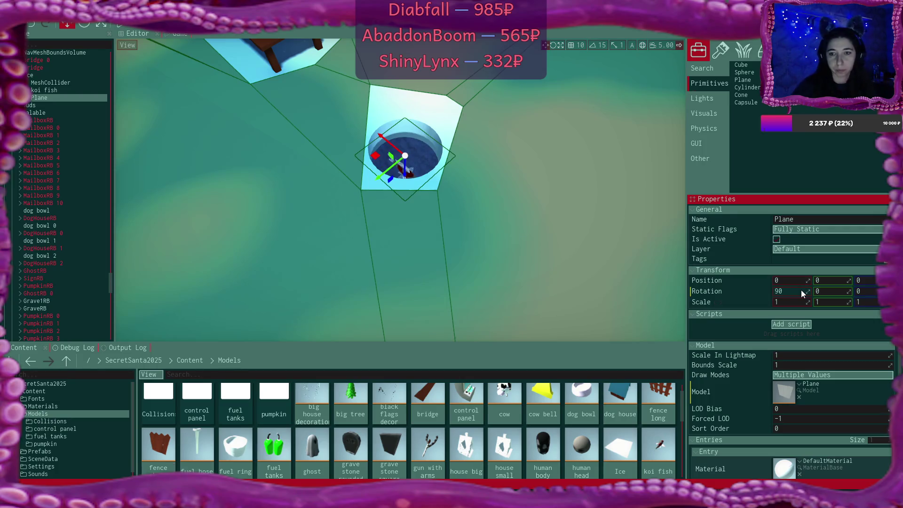
left_click(802, 291)
type("0")
key("Return")
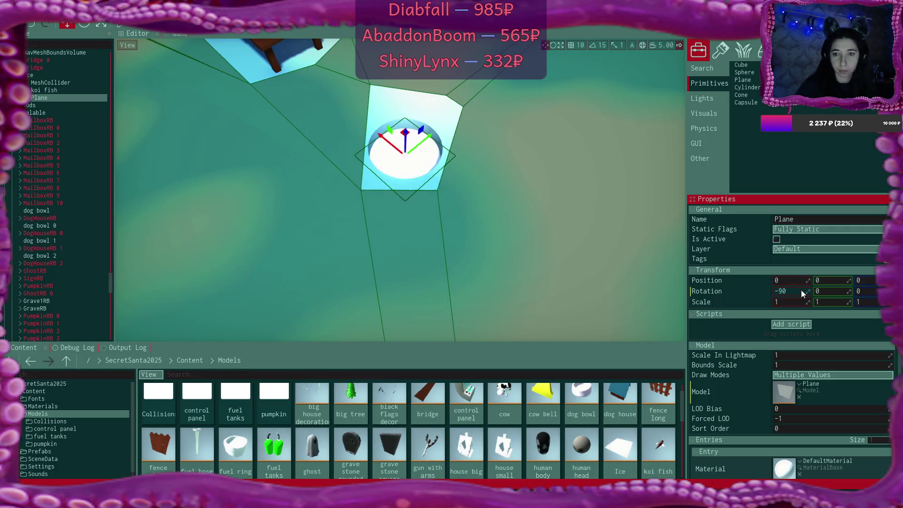
key("s")
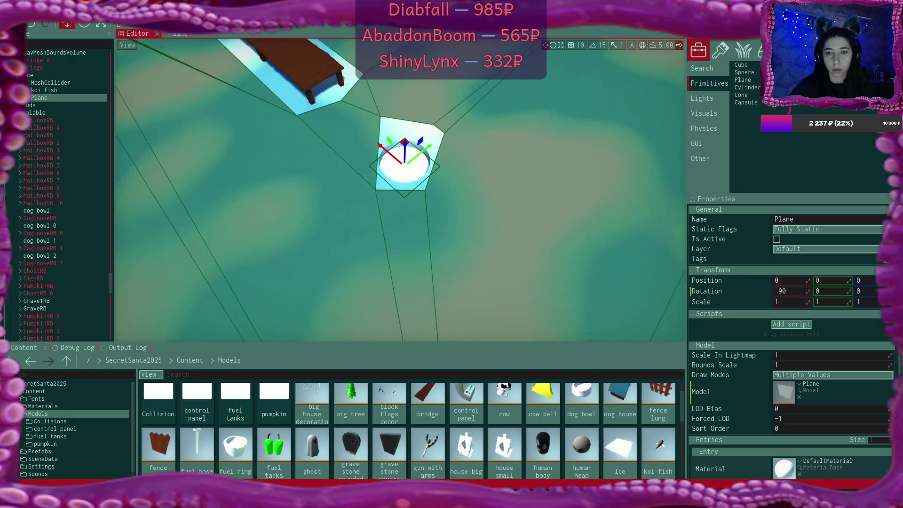
key("w")
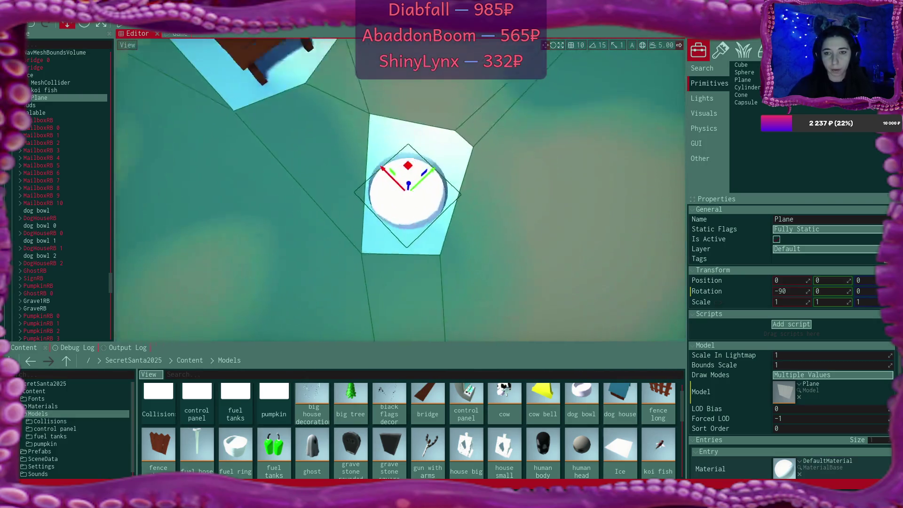
key("s")
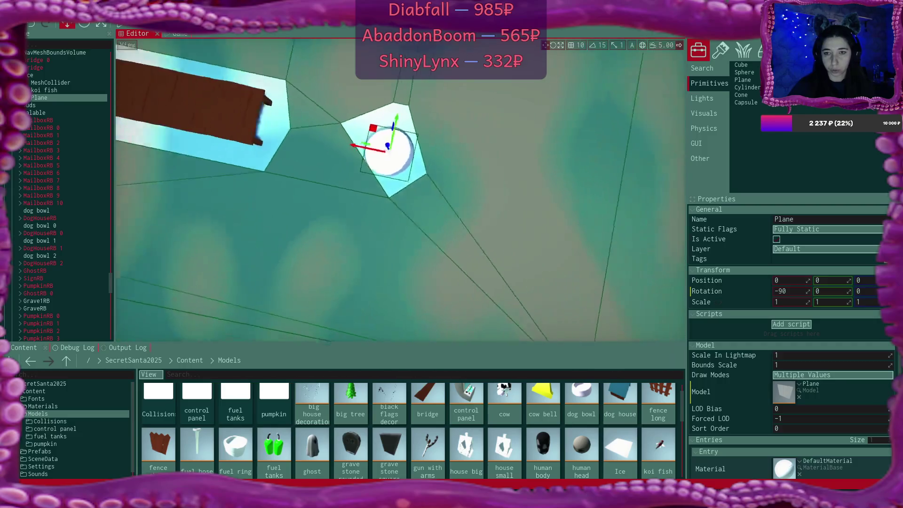
Step: Scale the Plane to 1.5 on X, Y and Z
left_click(794, 307)
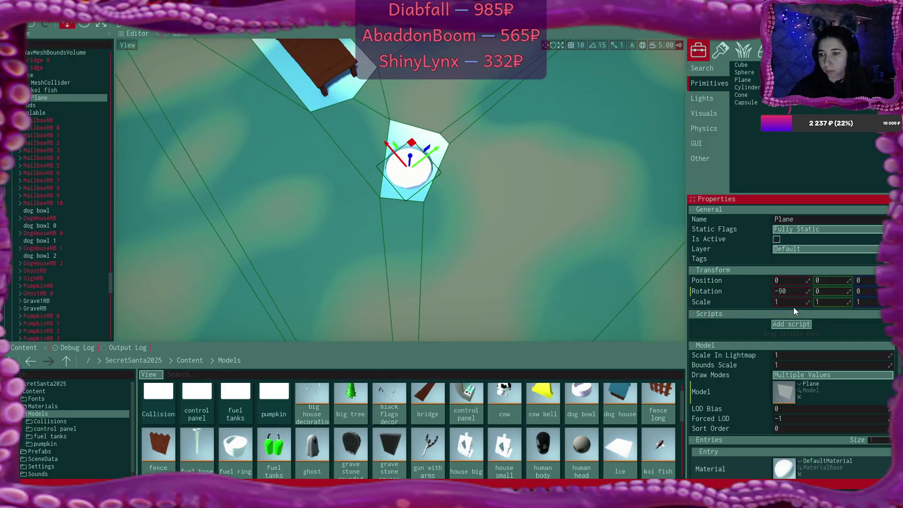
left_click(792, 303)
type("5")
key("Tab")
type("1.5")
key("Tab")
type("1.5")
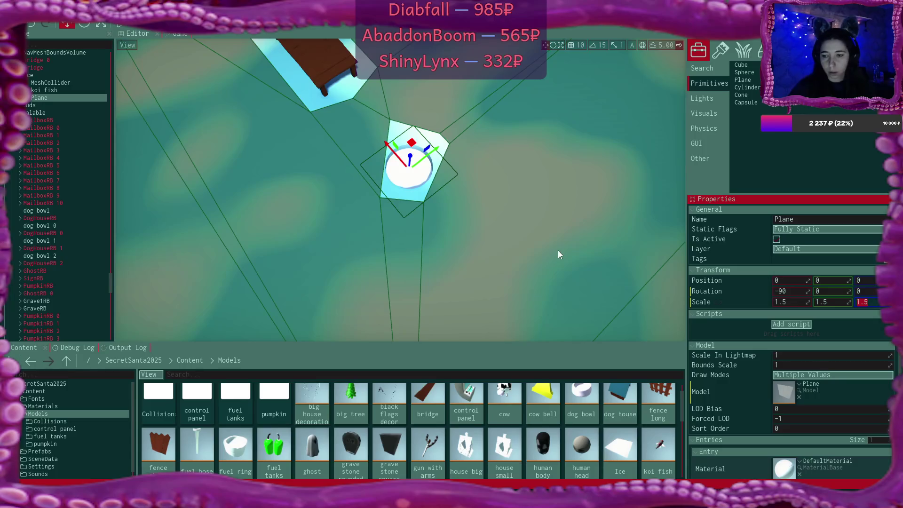
scroll(728, 311, "down", 3)
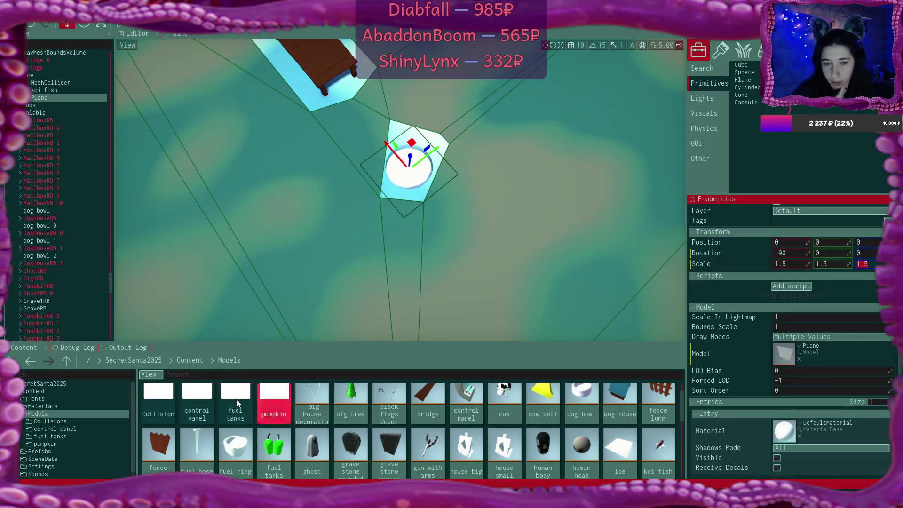
Step: Browse to Content > Materials and inspect the Cloud material
left_click(186, 359)
left_click(186, 360)
left_click_drag(239, 342, 231, 303)
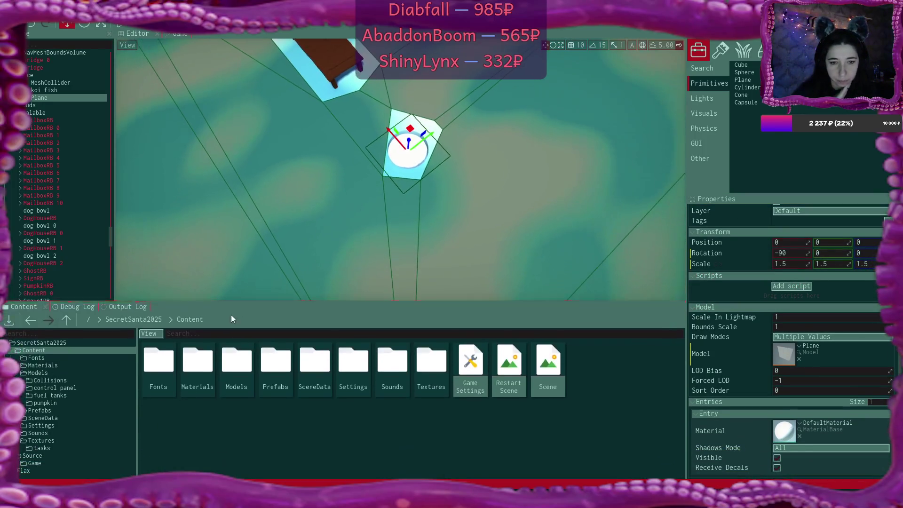
double_click(203, 363)
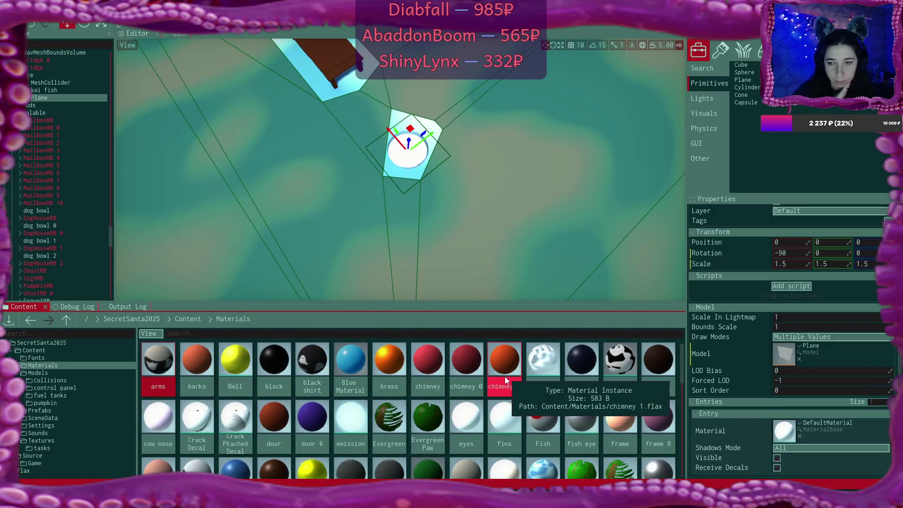
scroll(564, 396, "down", 1)
scroll(604, 398, "down", 5)
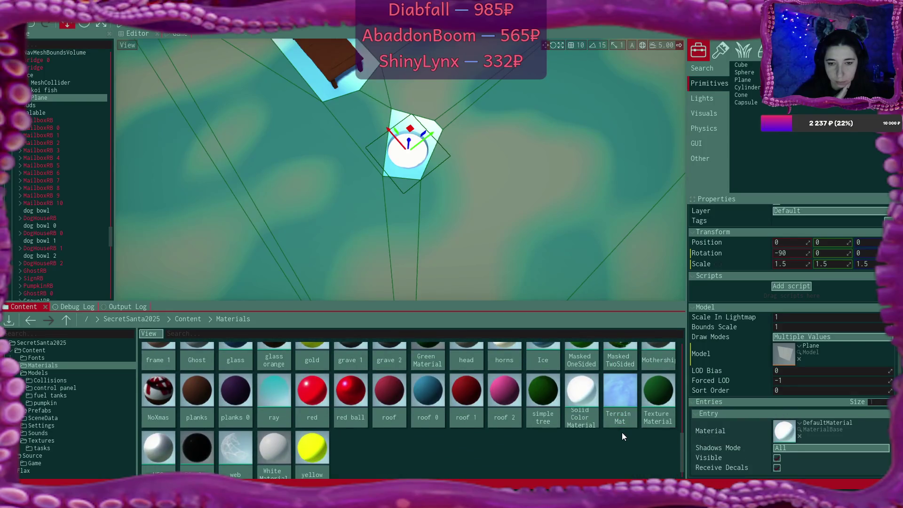
scroll(545, 422, "up", 2)
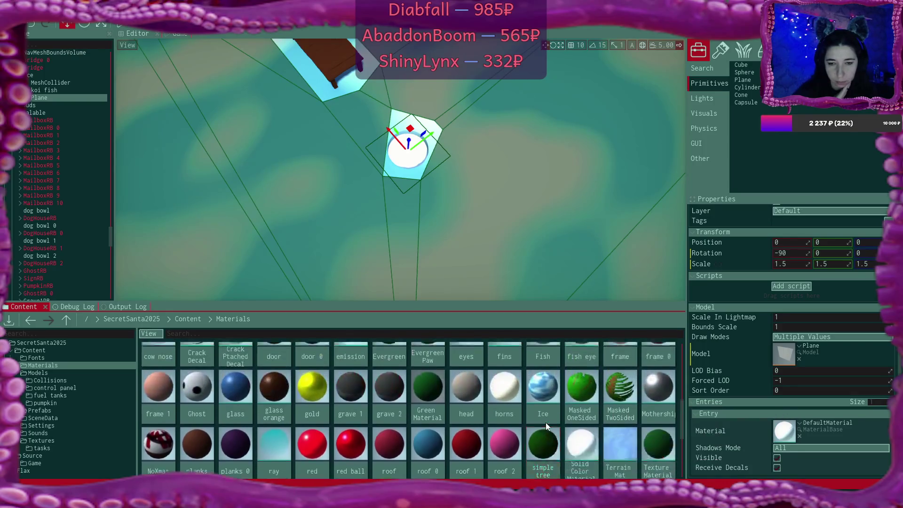
scroll(545, 422, "up", 3)
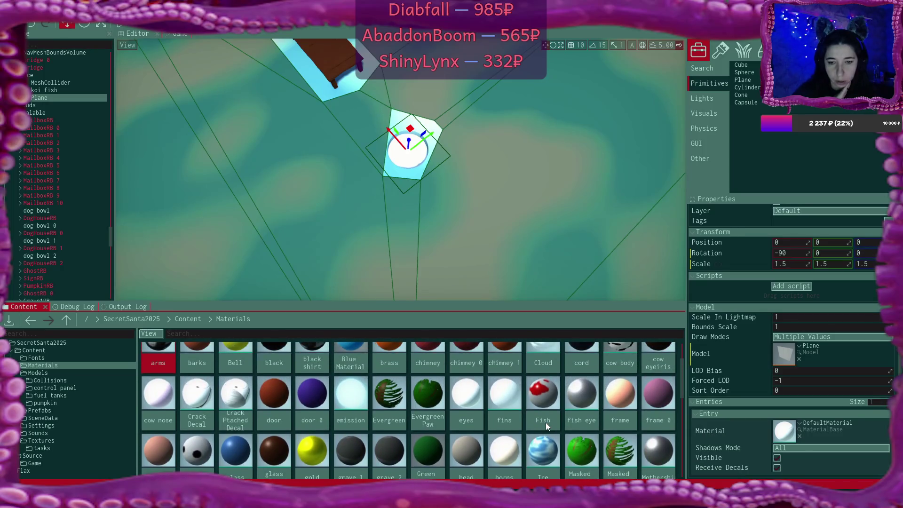
scroll(545, 422, "up", 1)
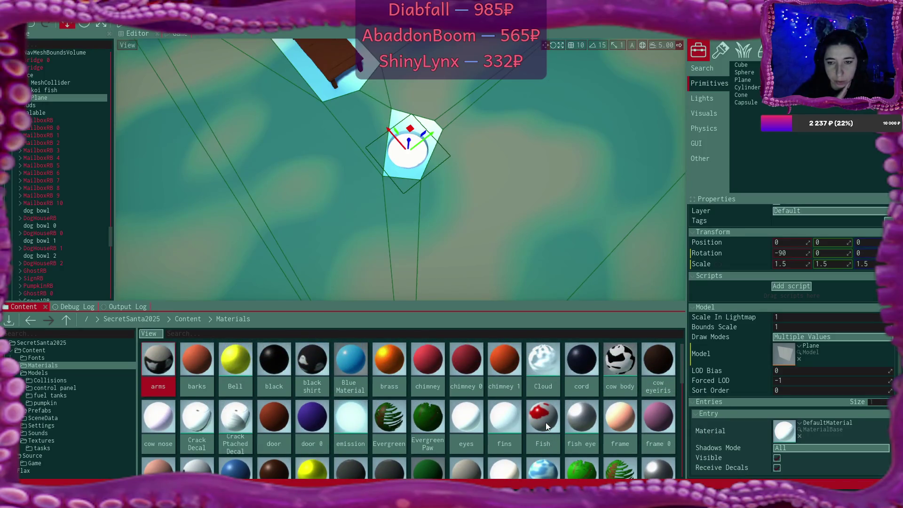
double_click(547, 373)
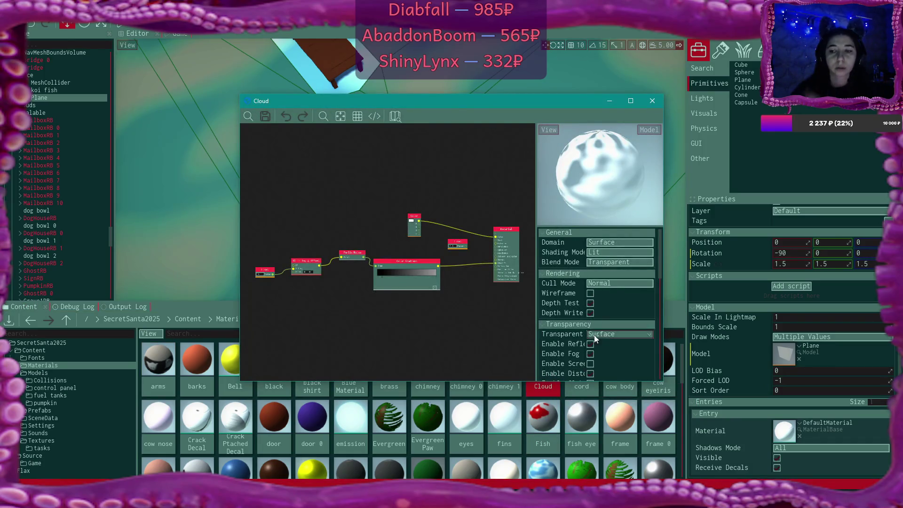
left_click(652, 102)
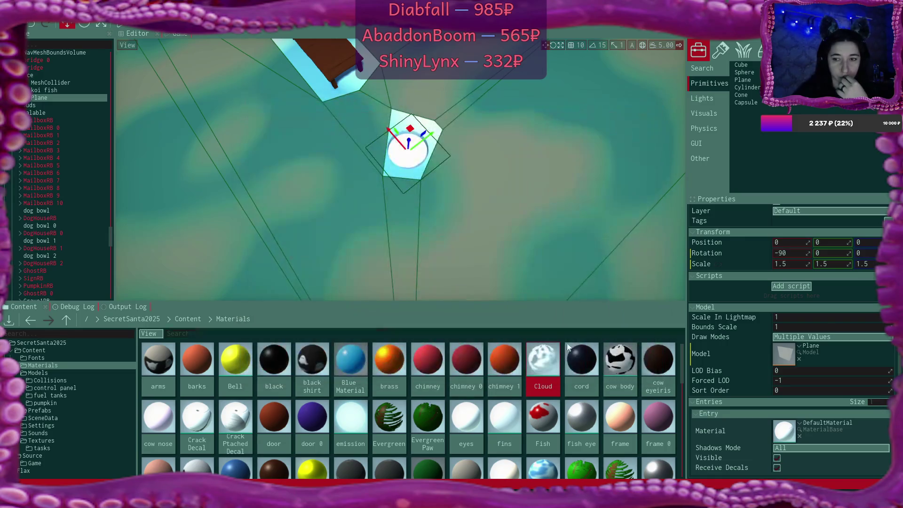
Step: Duplicate Cloud as 'water' and assign it to the Plane's material slot
key("ctrl+d")
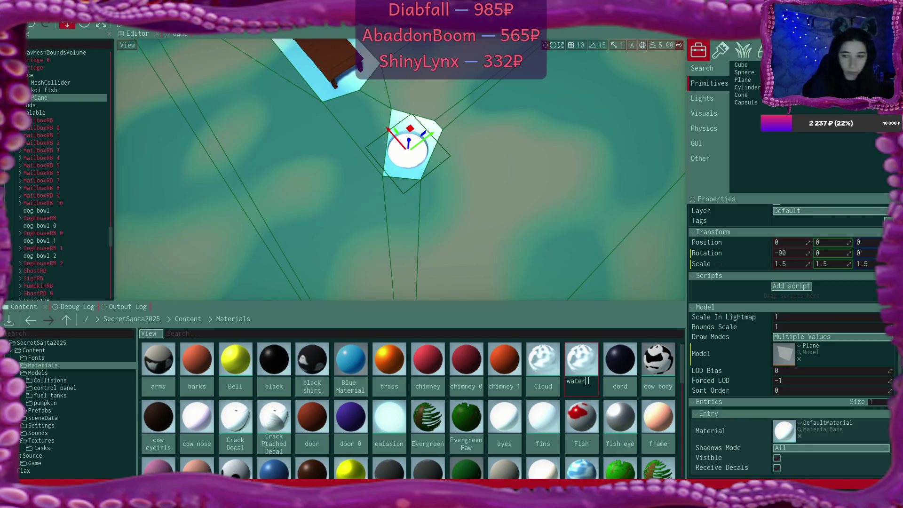
key("Return")
left_click_drag(239, 441, 783, 428)
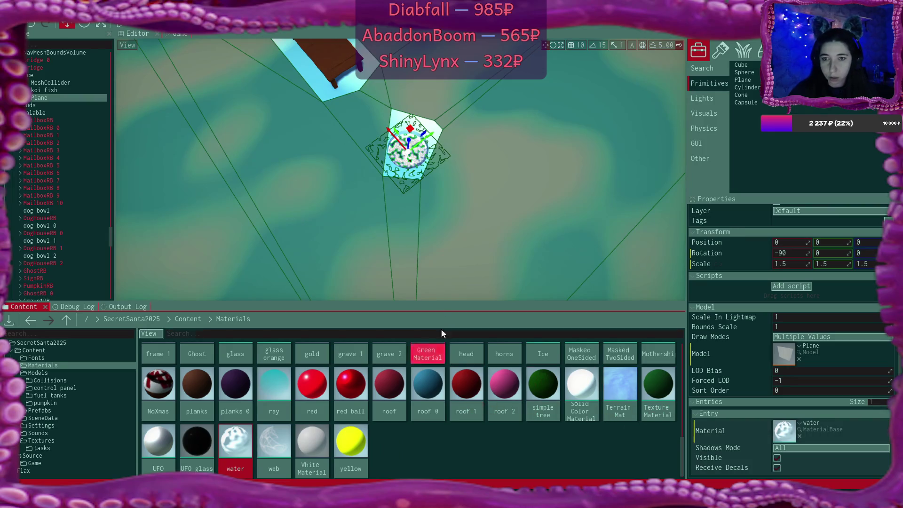
left_click(45, 75)
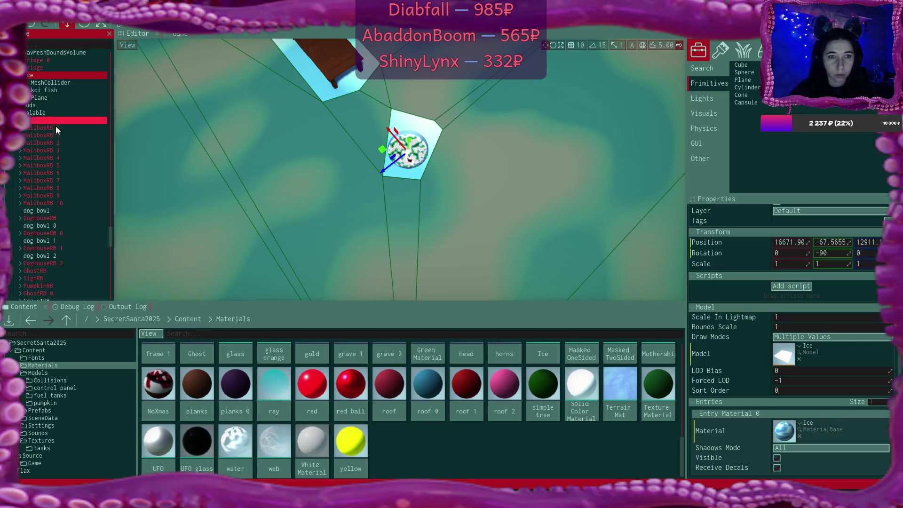
Step: Open the water material, darken its Color Gradient stop to grey, and save
left_click(69, 139)
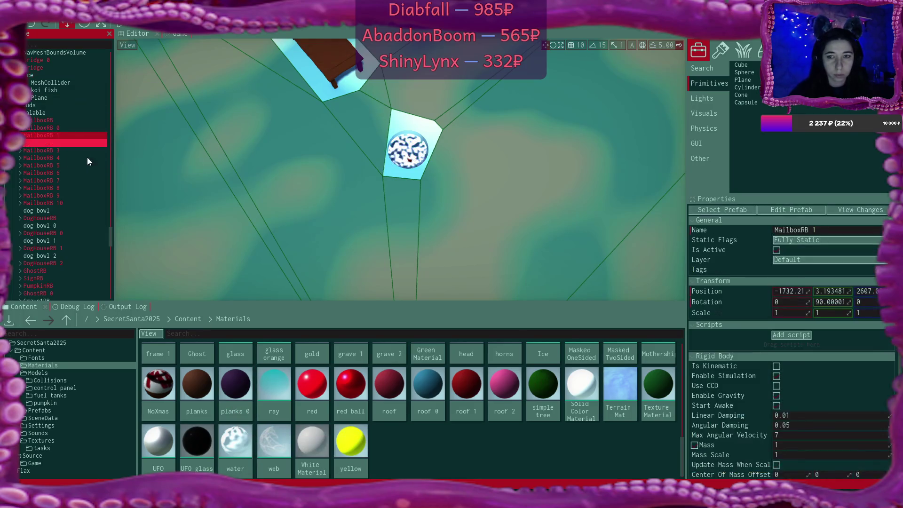
double_click(245, 430)
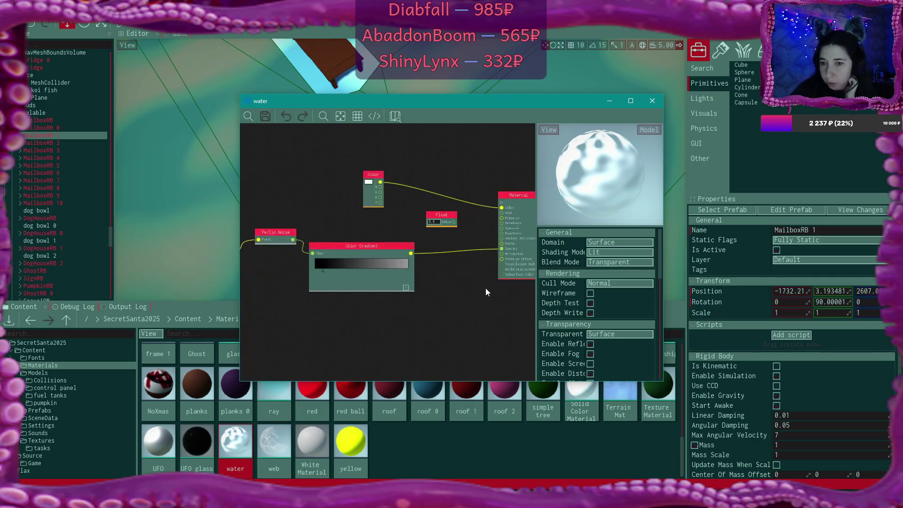
scroll(486, 288, "up", 1)
scroll(478, 281, "up", 1)
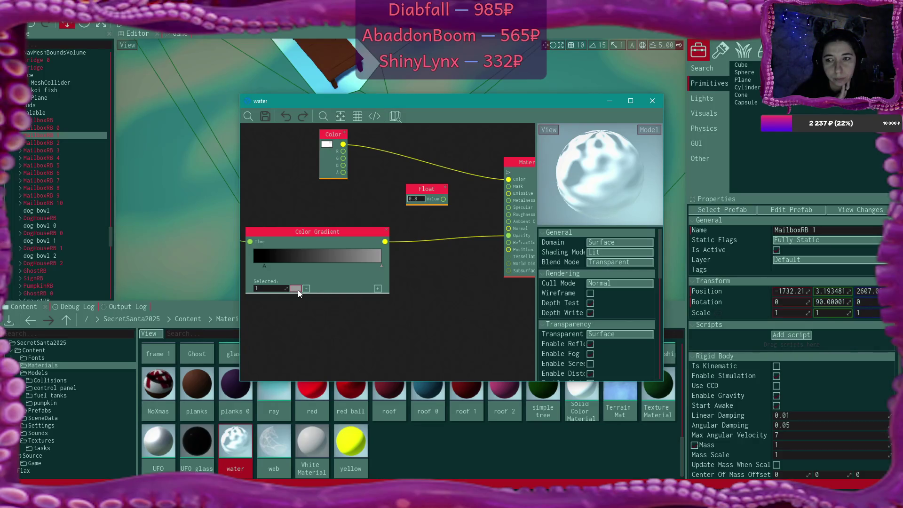
left_click(296, 288)
left_click(399, 293)
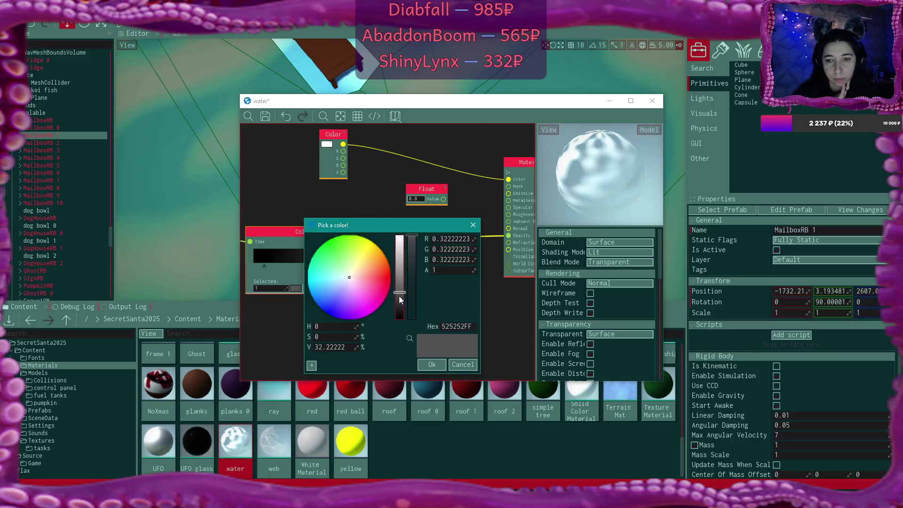
left_click(436, 363)
left_click(265, 116)
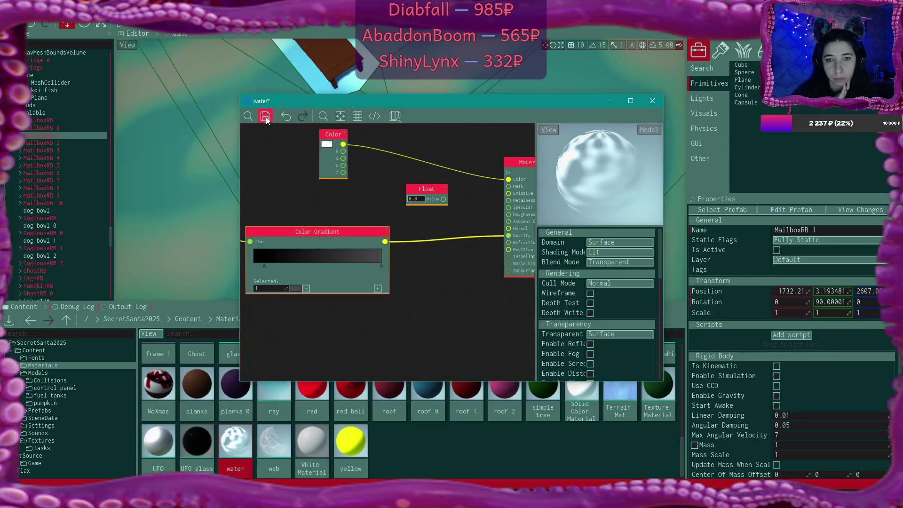
Step: Tint the water's base Color node translucent light blue (76B7FFCA)
left_click(327, 144)
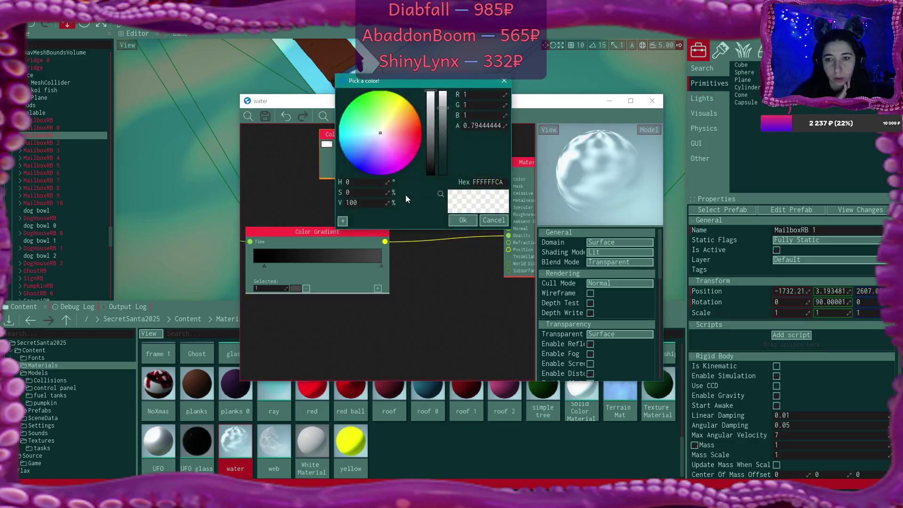
left_click_drag(366, 140, 361, 145)
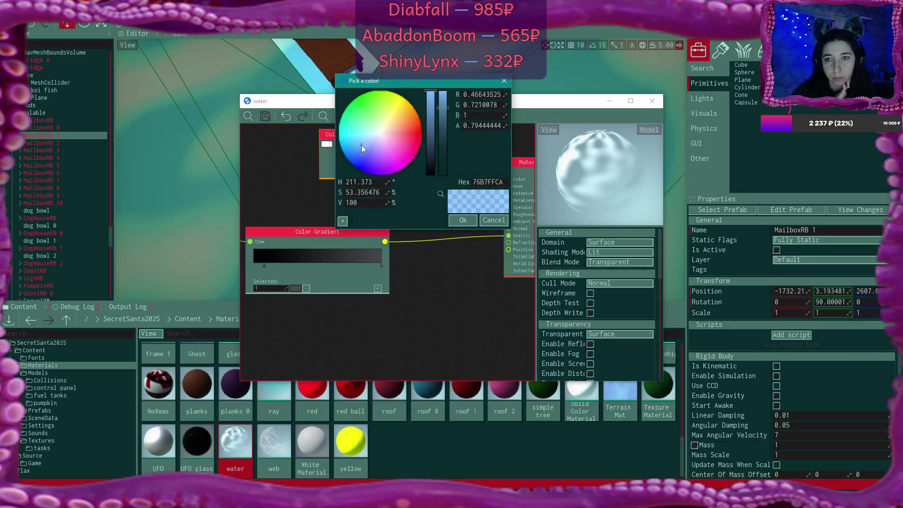
left_click(474, 221)
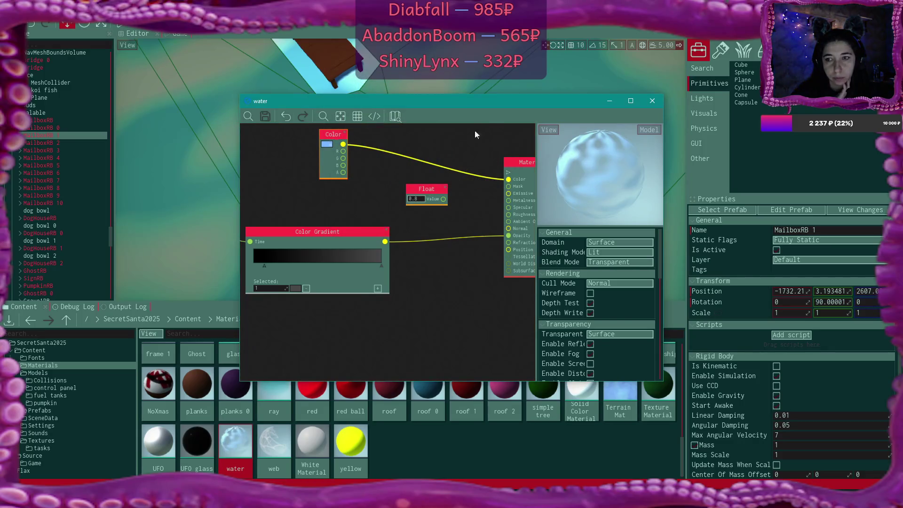
mouse_move(476, 108)
left_mouse_down()
mouse_move(474, 201)
mouse_move(469, 179)
left_mouse_up()
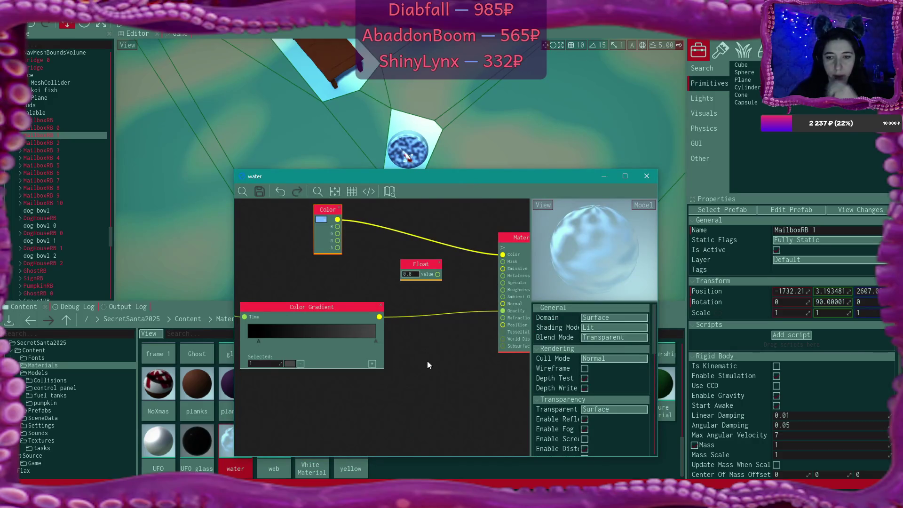
Step: Bring the Float and UV Tiling & Offset nodes into view in the water graph
scroll(428, 360, "down", 1)
scroll(321, 390, "up", 2)
left_click_drag(321, 391, 456, 377)
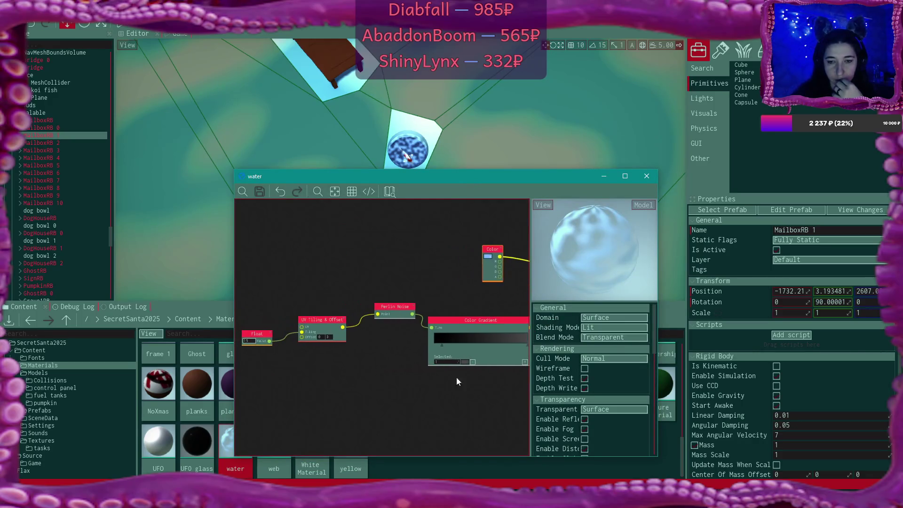
scroll(457, 377, "up", 1)
left_click_drag(328, 381, 454, 379)
scroll(414, 374, "up", 1)
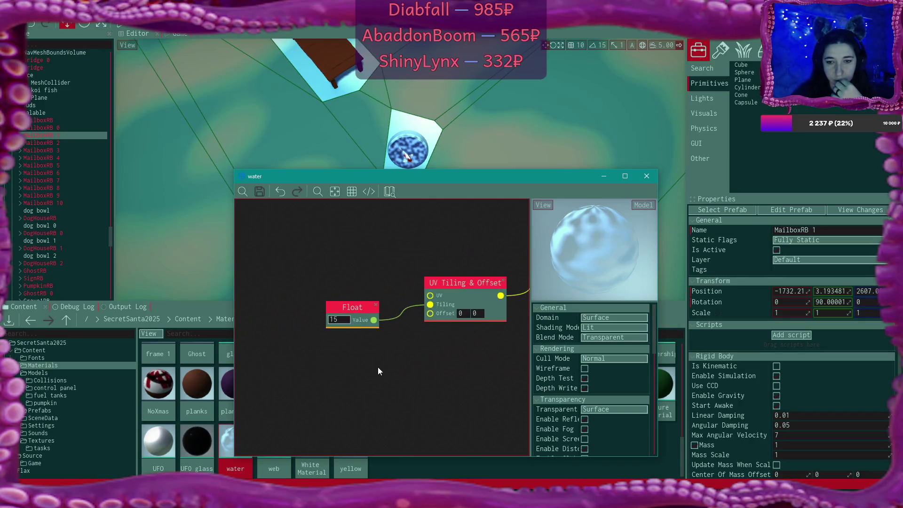
Step: Set the Float node to 8, save the water material, and close its editor
double_click(343, 321)
type("10")
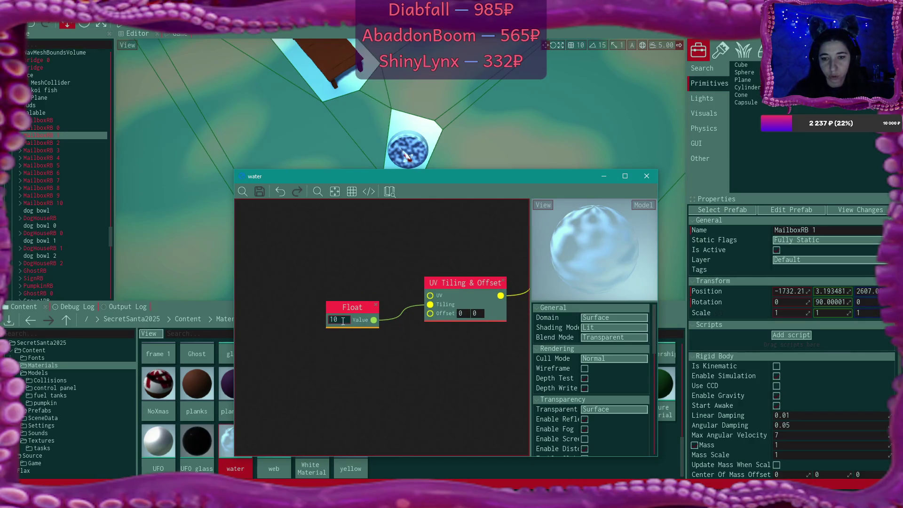
key("Return")
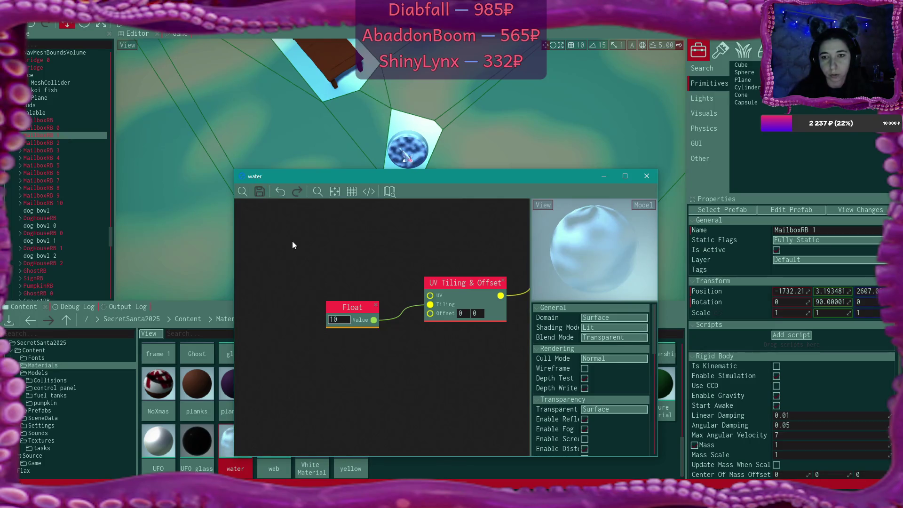
double_click(334, 320)
type("5")
key("Return")
left_click(258, 194)
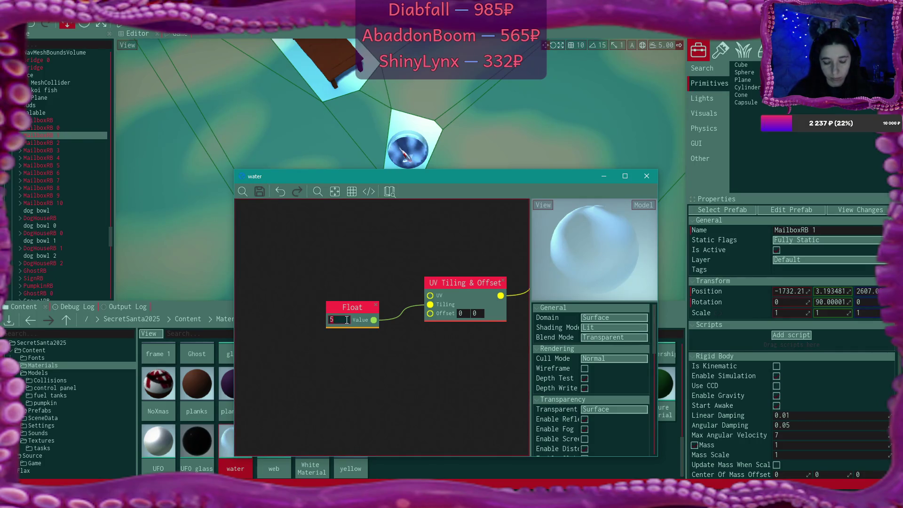
type("8")
key("Return")
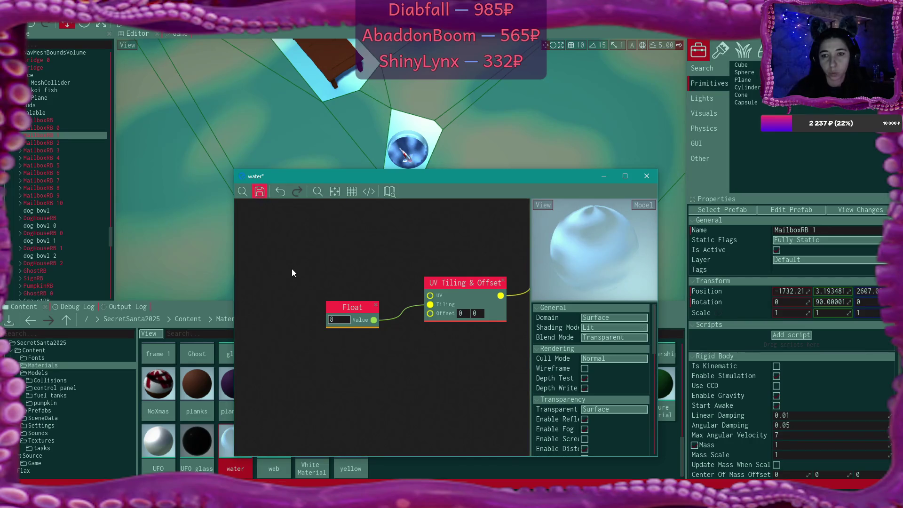
key("ctrl+s")
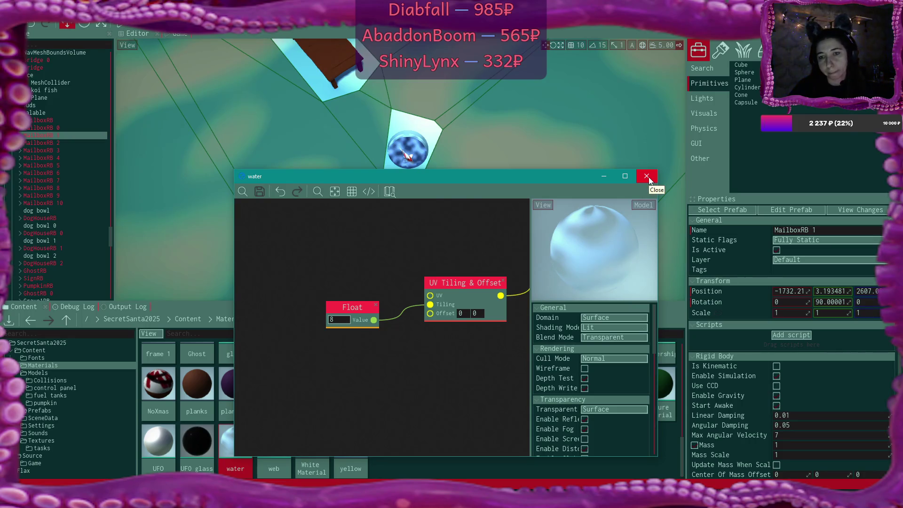
left_click(648, 177)
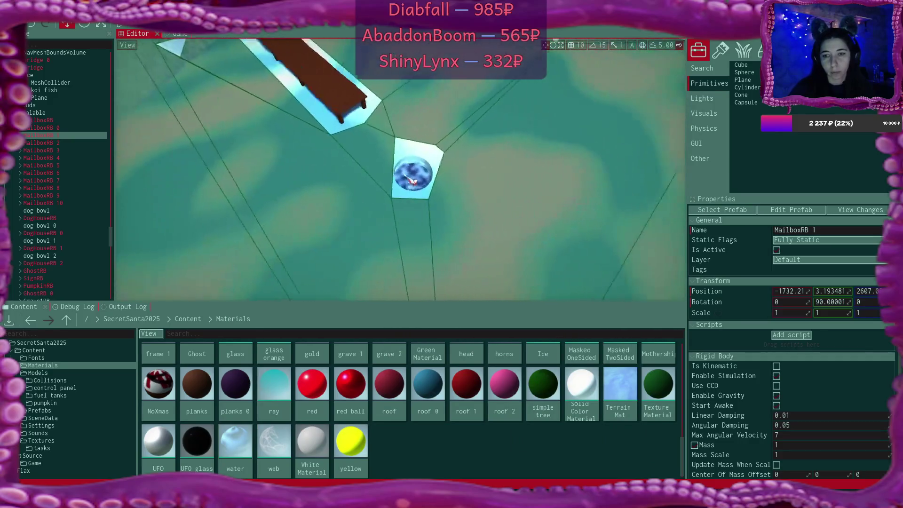
Step: Focus on the blue water plane and look around the pond, dock and trees
left_click(407, 171)
key("f")
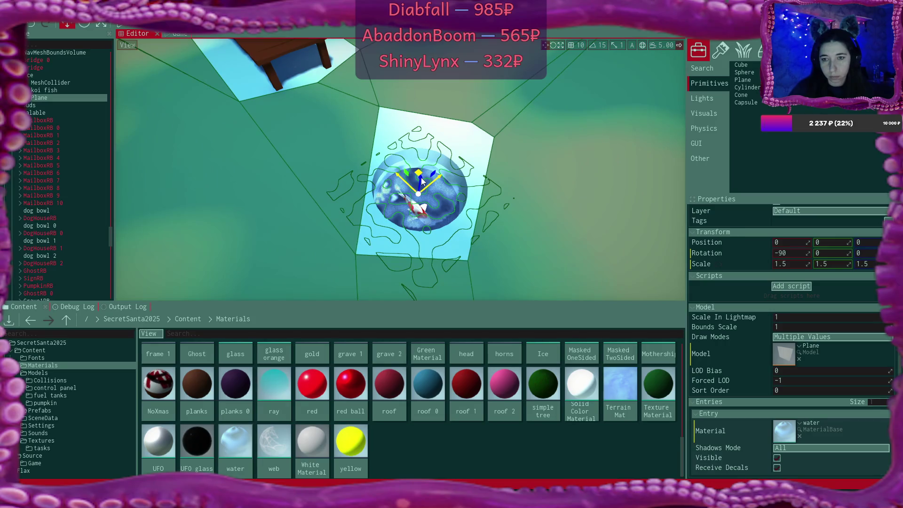
left_click_drag(422, 181, 451, 188)
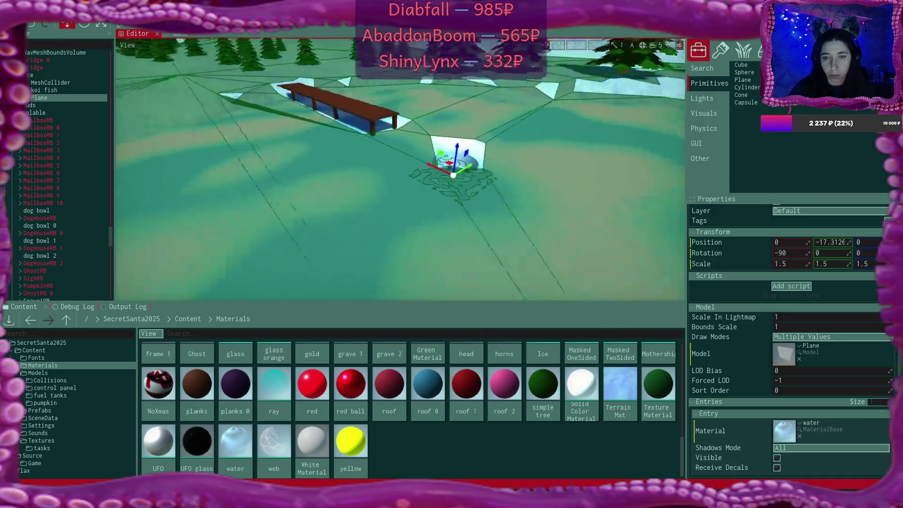
left_click(50, 250)
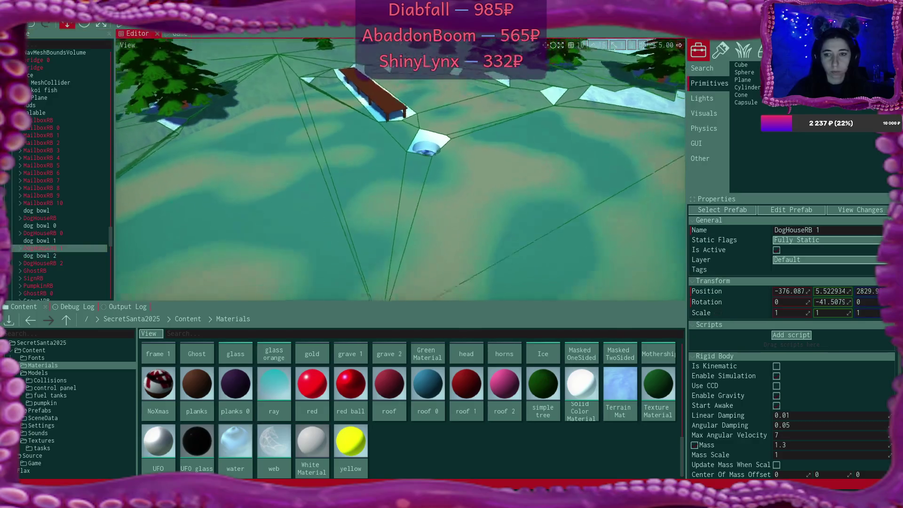
scroll(400, 169, "up", 5)
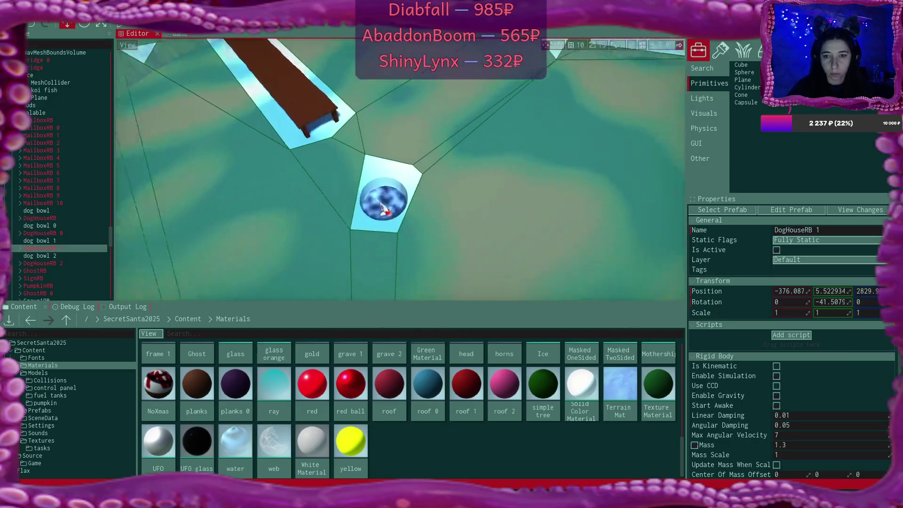
scroll(384, 200, "up", 3)
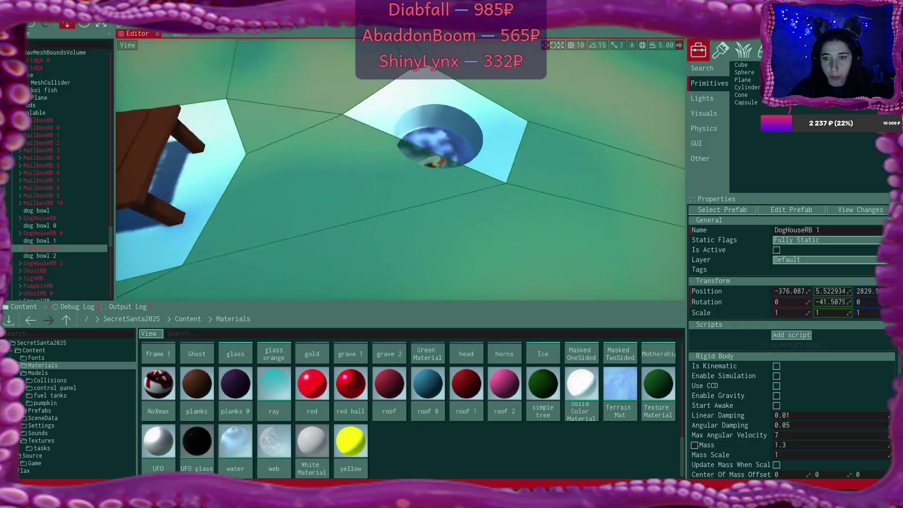
scroll(400, 170, "up", 3)
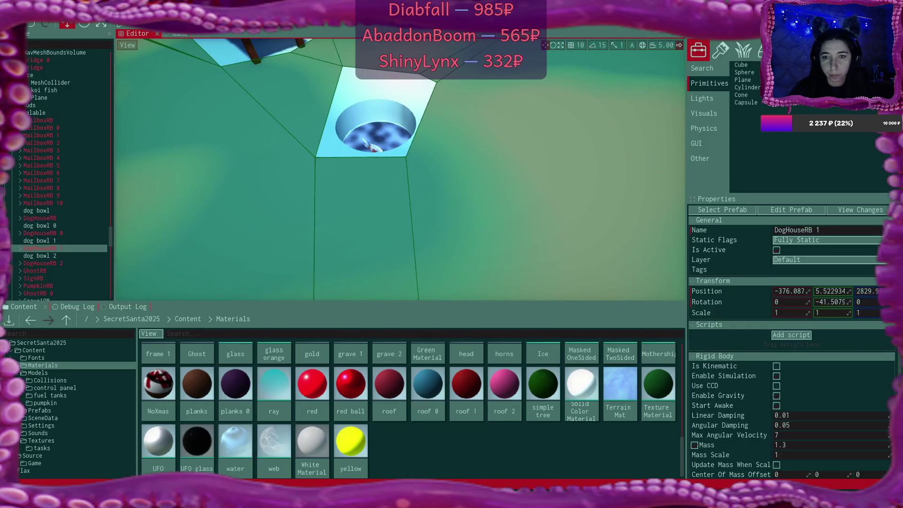
scroll(400, 169, "down", 8)
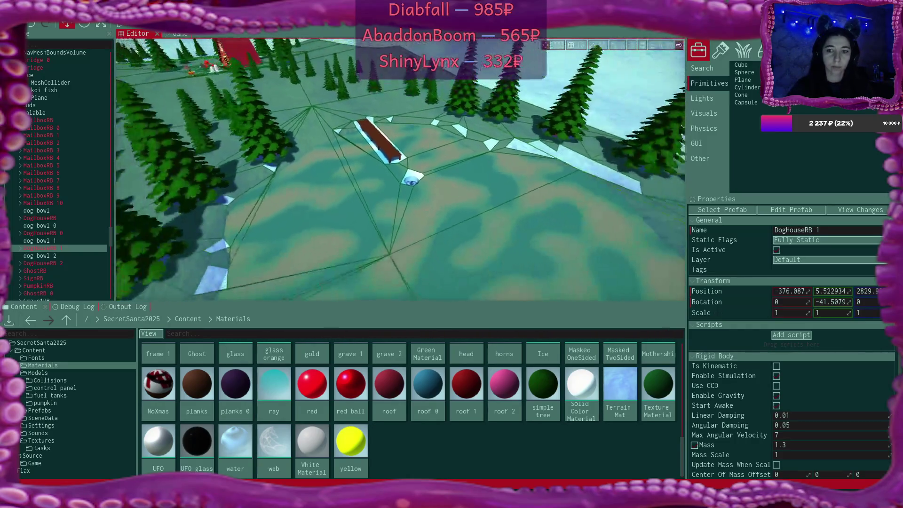
scroll(400, 170, "up", 5)
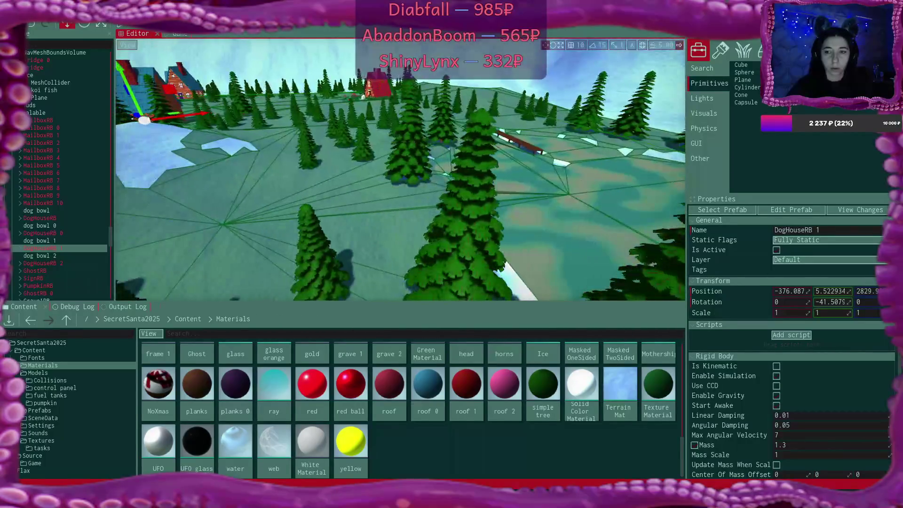
scroll(400, 169, "up", 8)
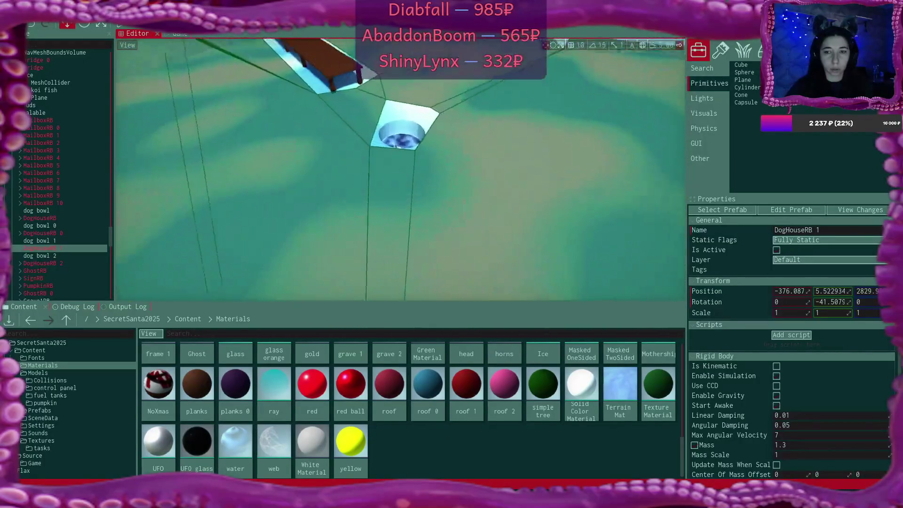
scroll(400, 169, "up", 5)
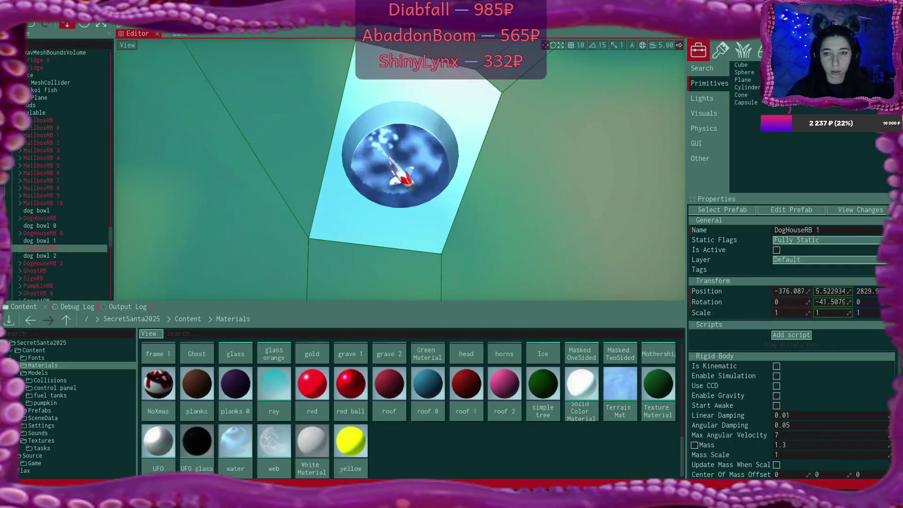
scroll(350, 233, "up", 3)
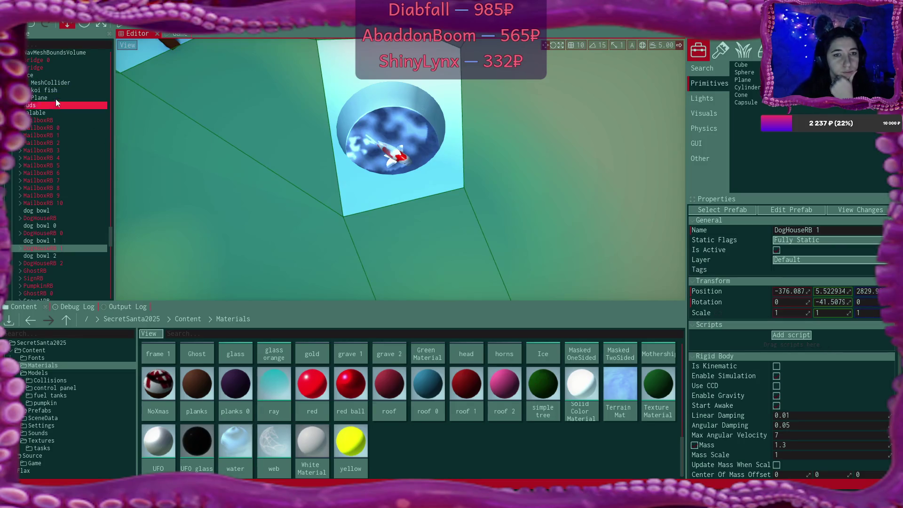
Step: Select the koi fish in the Scene tree to show its properties
left_click(45, 93)
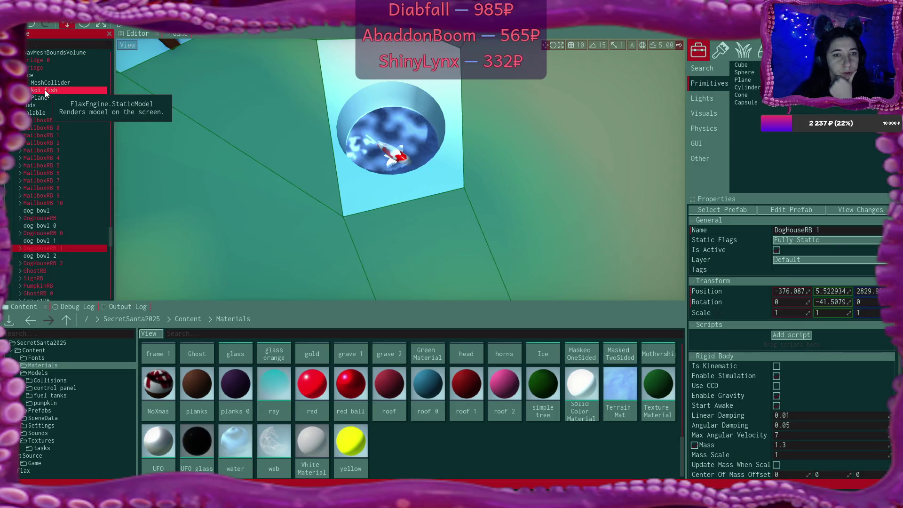
left_click(45, 89)
scroll(52, 164, "down", 3)
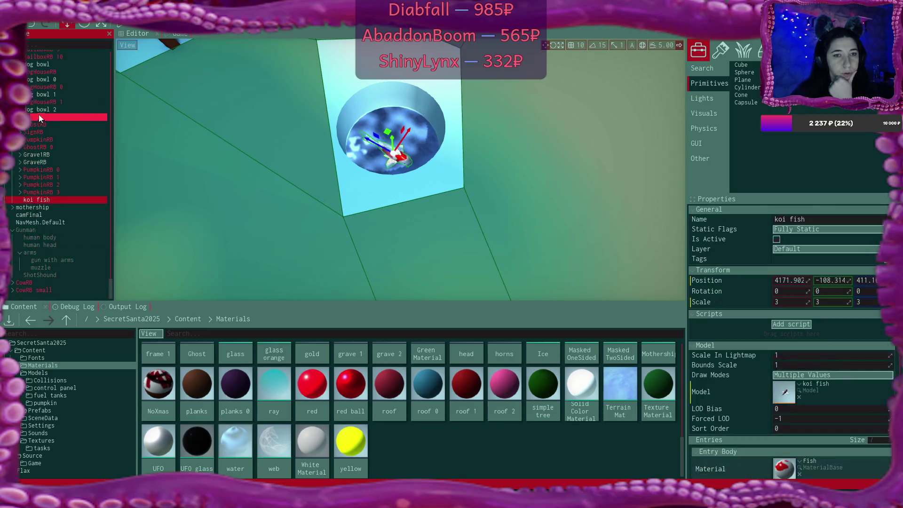
Step: Set the koi fish's scale to 3.5 on X, Y and Z
right_click(44, 200)
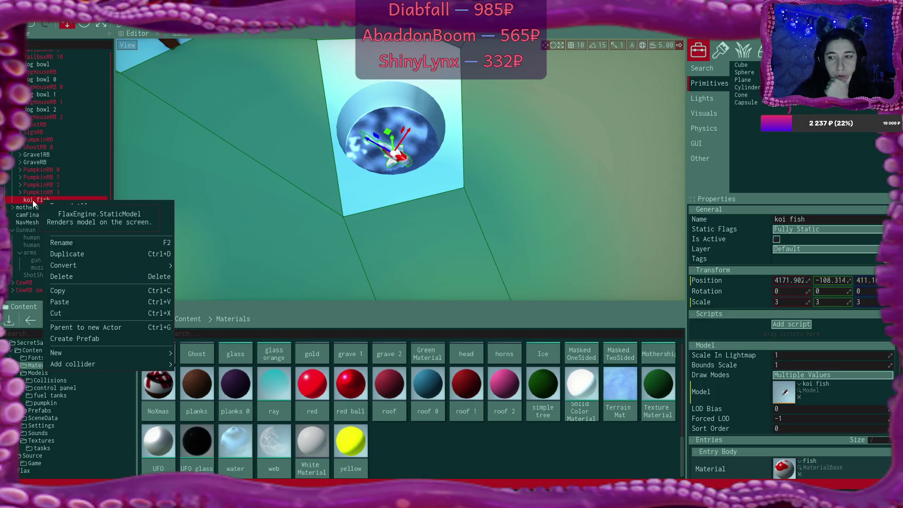
left_click(32, 199)
left_click(798, 302)
type(".5")
key("Tab")
type(".5")
key("Tab")
type(".5")
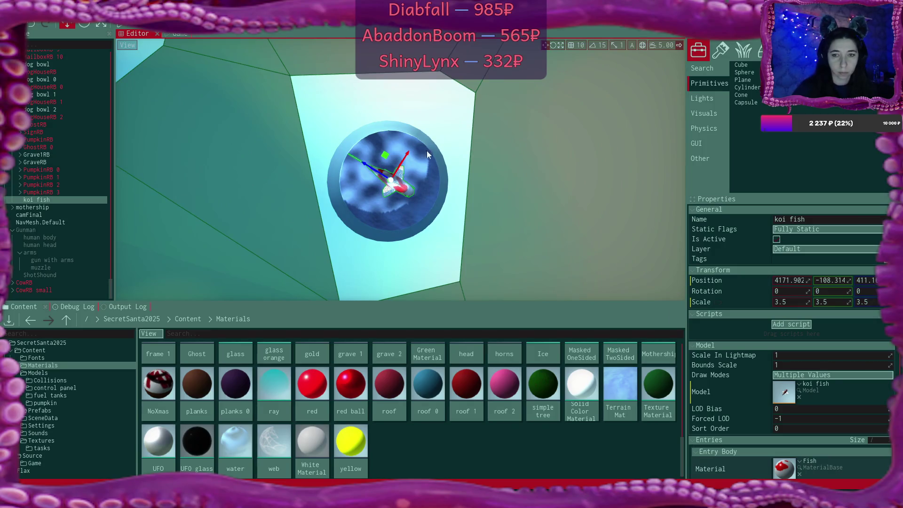
Step: Sink the koi fish slightly lower in the pond and view it at an angle
mouse_move(367, 166)
left_mouse_down()
mouse_move(375, 171)
mouse_move(369, 165)
left_mouse_up()
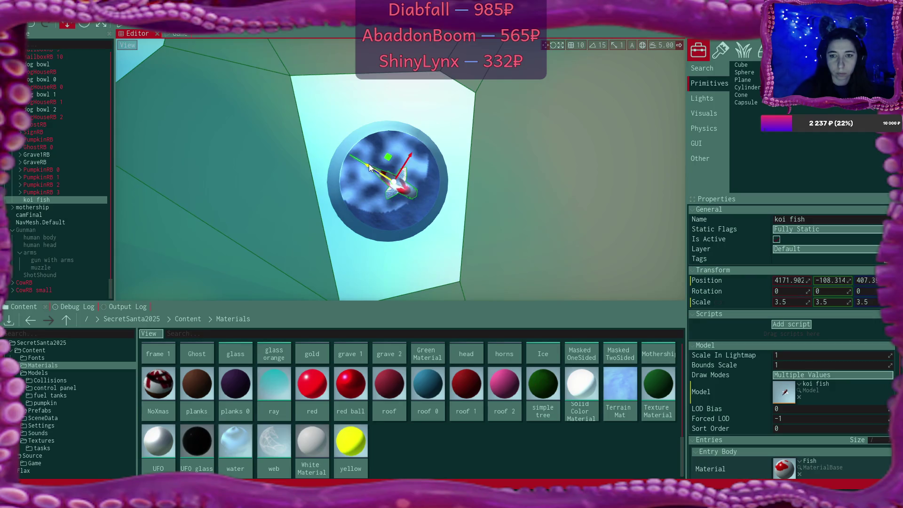
mouse_move(361, 198)
left_mouse_down()
mouse_move(348, 178)
mouse_move(358, 155)
mouse_move(376, 174)
mouse_move(361, 197)
left_mouse_up()
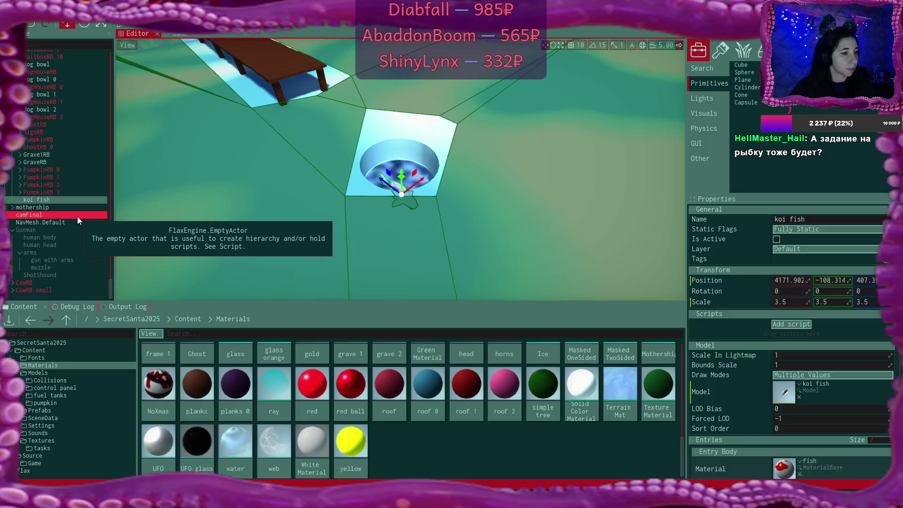
right_click(47, 199)
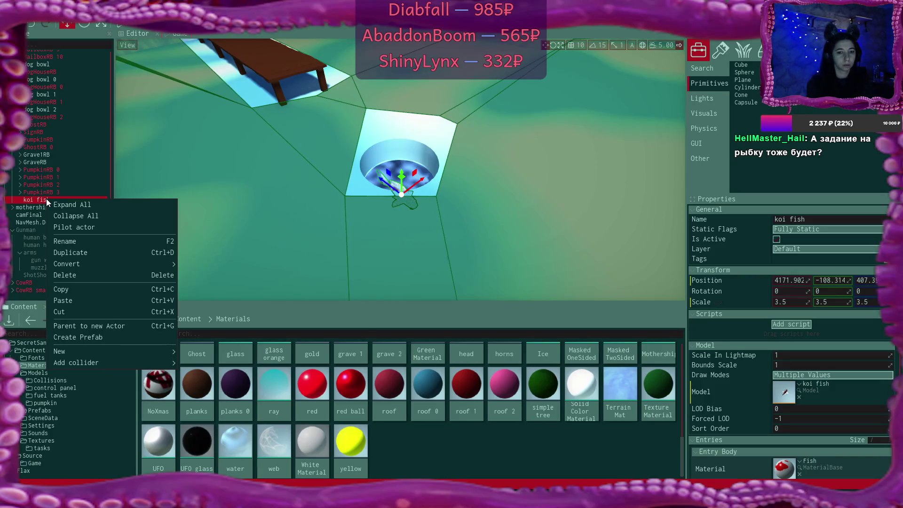
Step: Add a new Rigid Body named FishRB under the koi fish
mouse_move(120, 351)
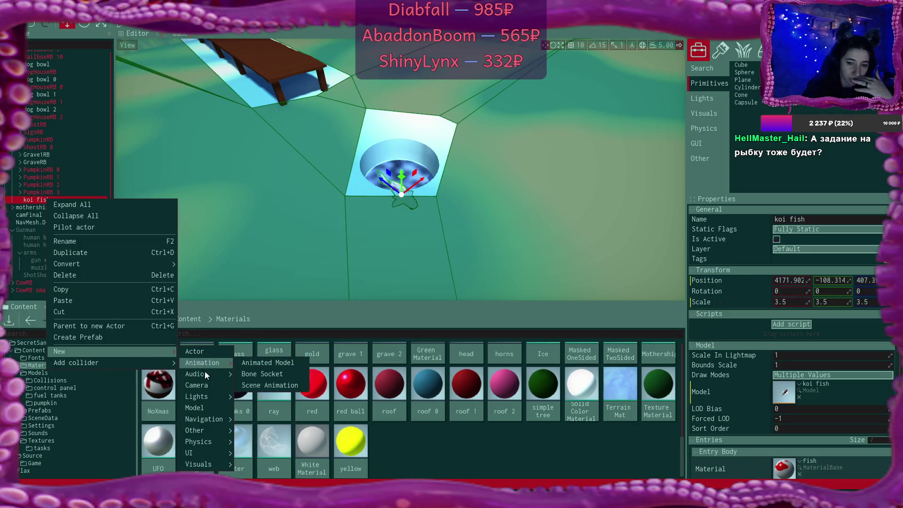
mouse_move(214, 440)
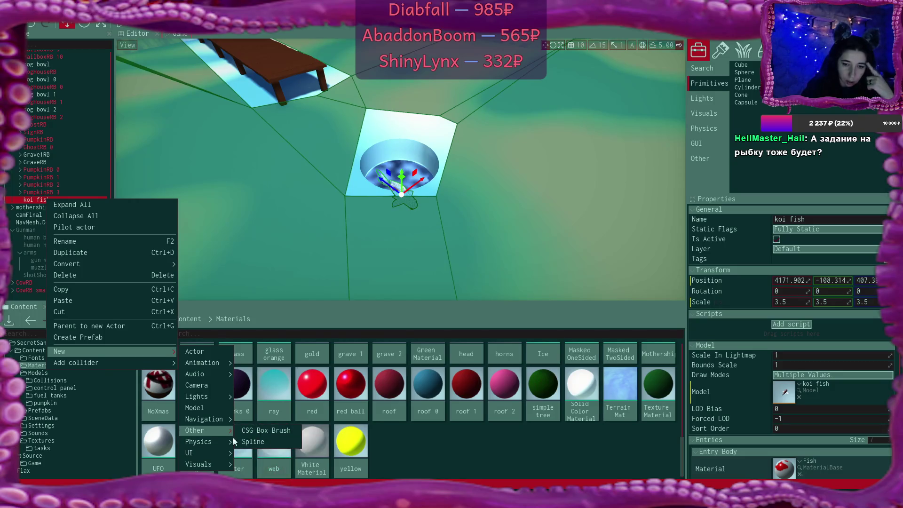
left_click(263, 487)
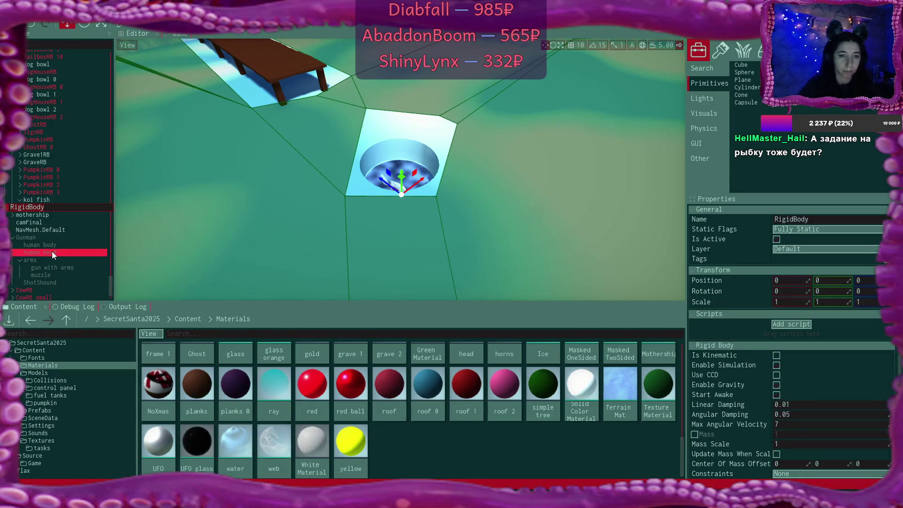
type("F")
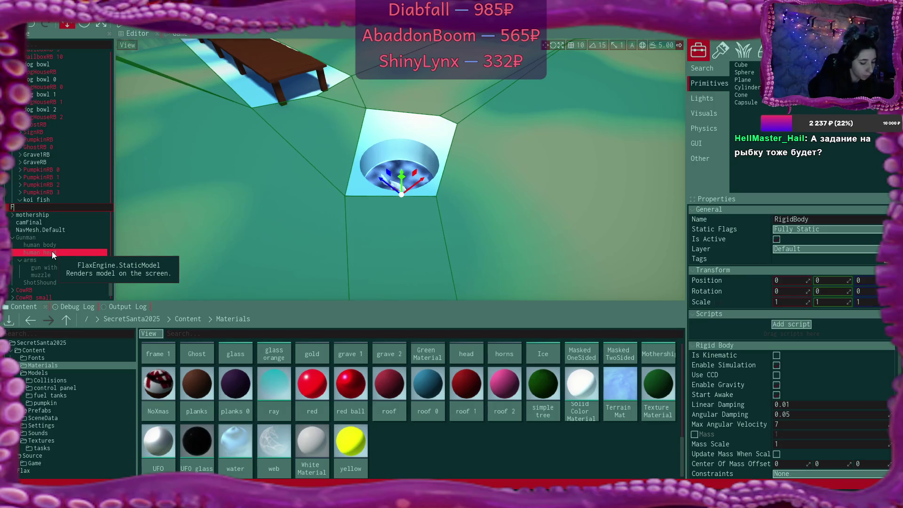
type("ishRB")
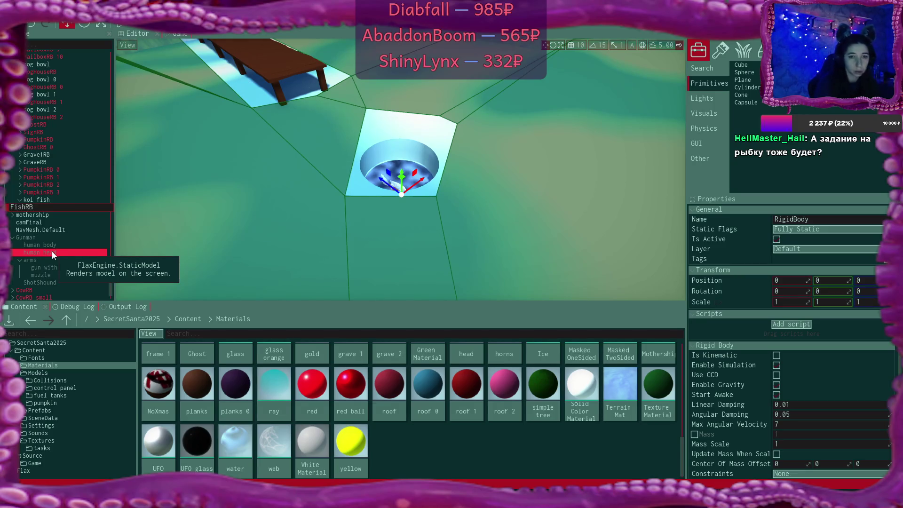
key("Return")
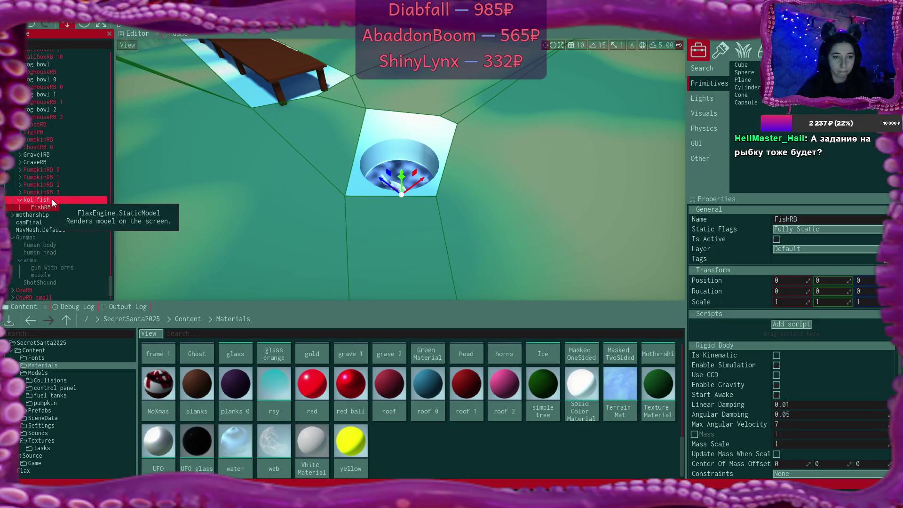
Step: Move FishRB out to the root and make the koi fish its child
left_click_drag(40, 207, 39, 196)
left_click(44, 208)
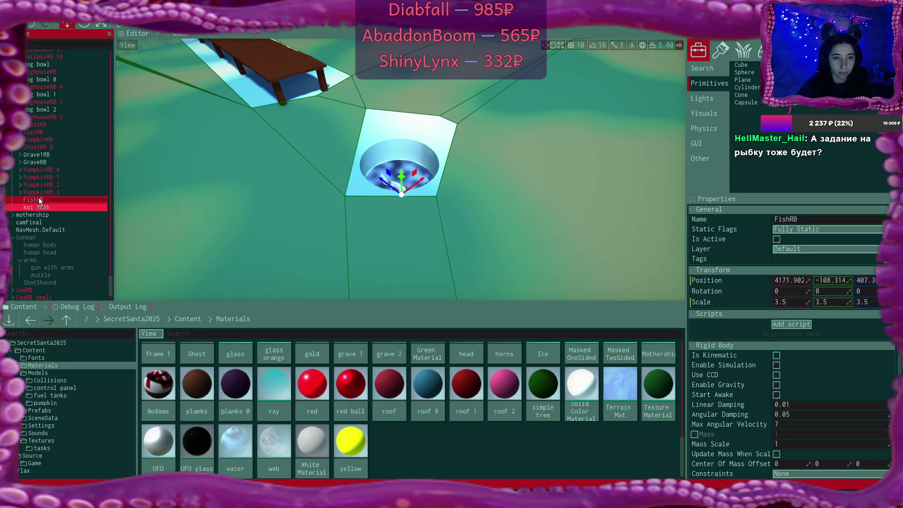
left_click_drag(40, 205, 39, 194)
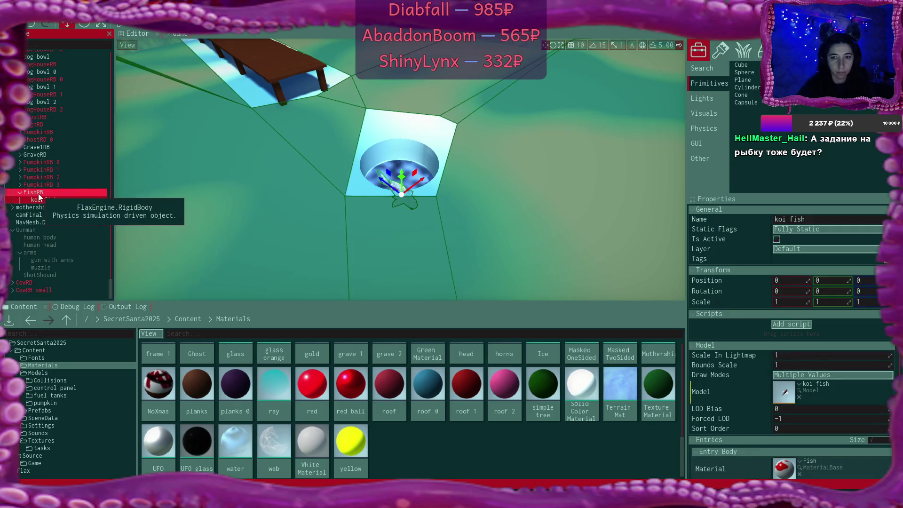
left_click(39, 196)
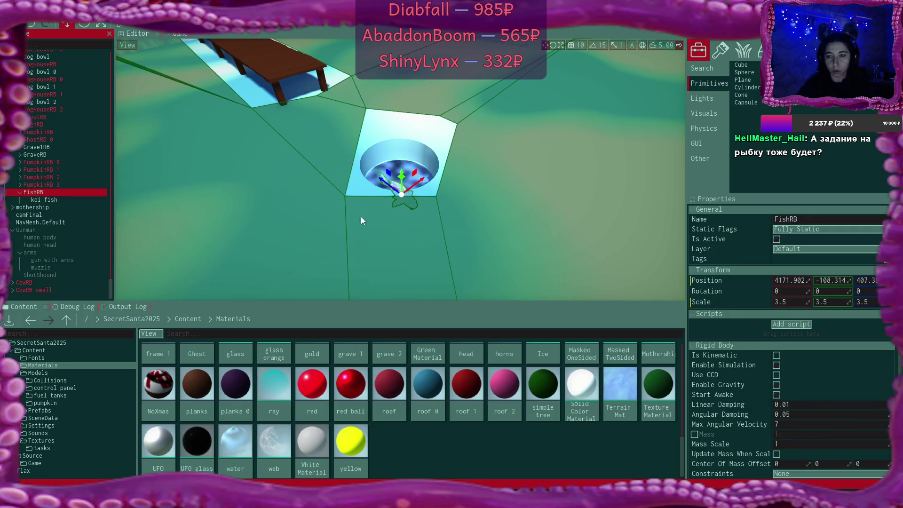
scroll(361, 216, "up", 2)
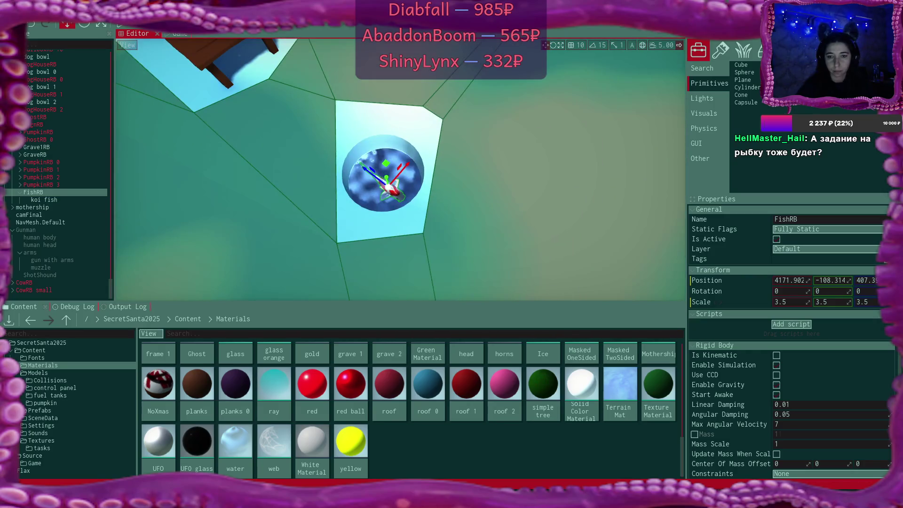
Step: Add a capsule collider to the koi fish, rotated 90° on Y
right_click(42, 202)
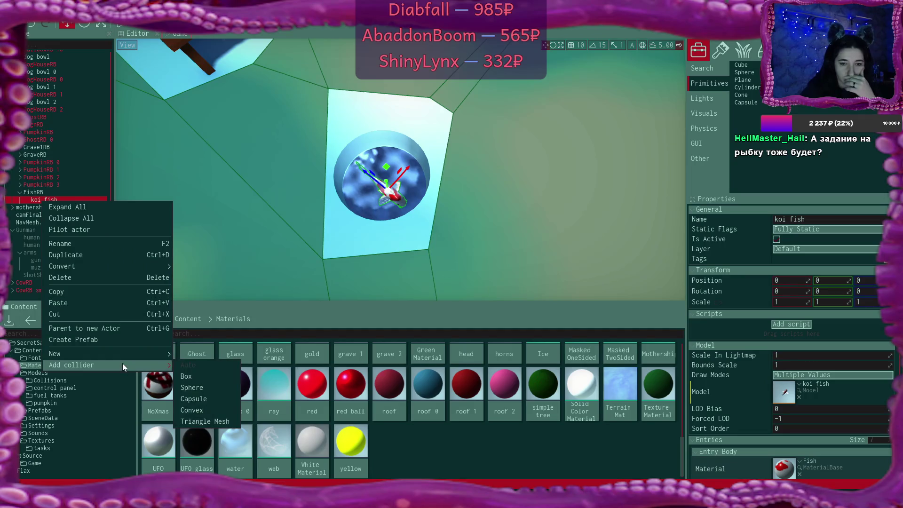
left_click(206, 396)
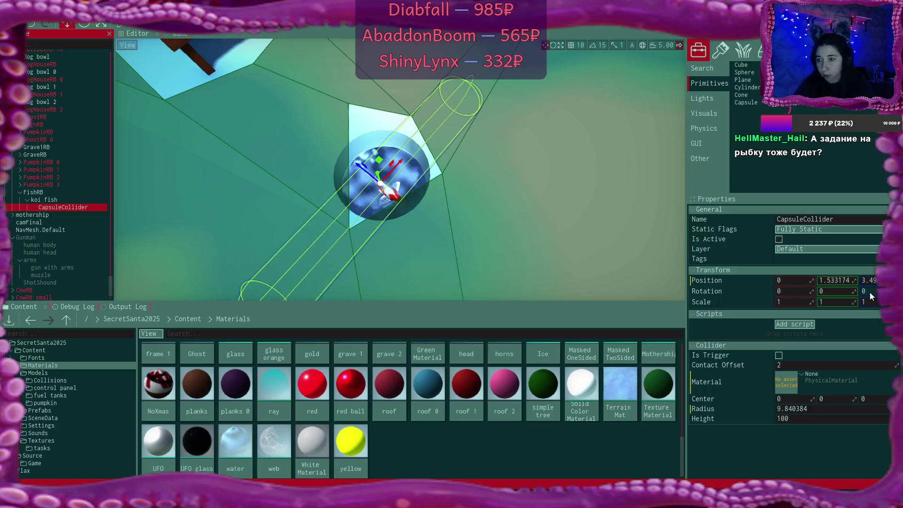
left_click(846, 292)
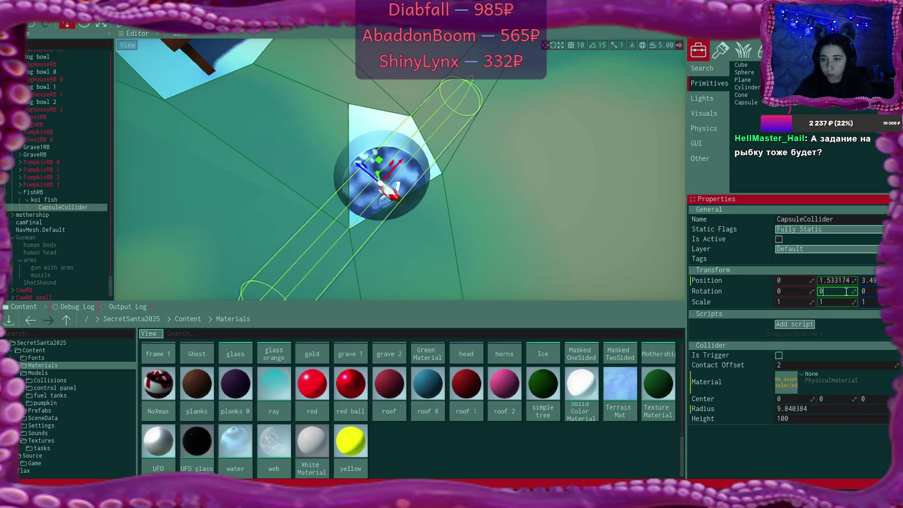
type("90")
key("Return")
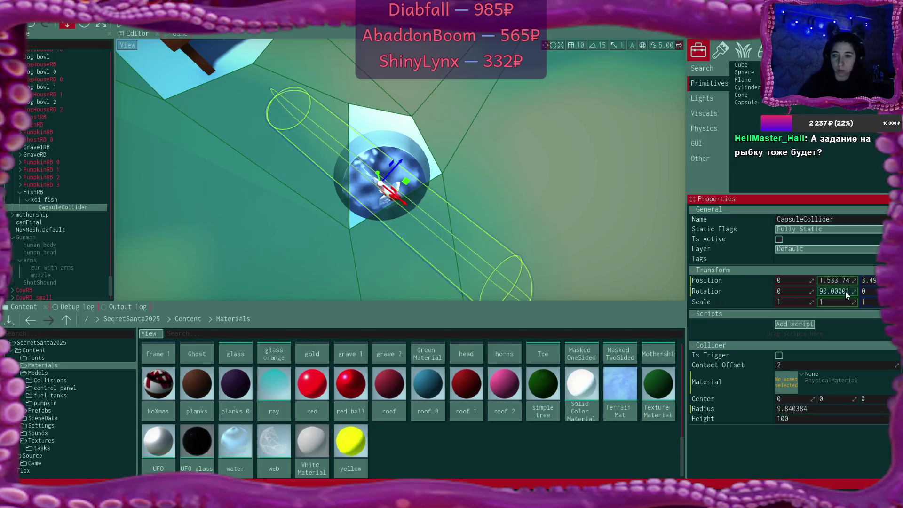
Step: Give the capsule radius 3 and a shorter height, then place it directly under FishRB
double_click(809, 411)
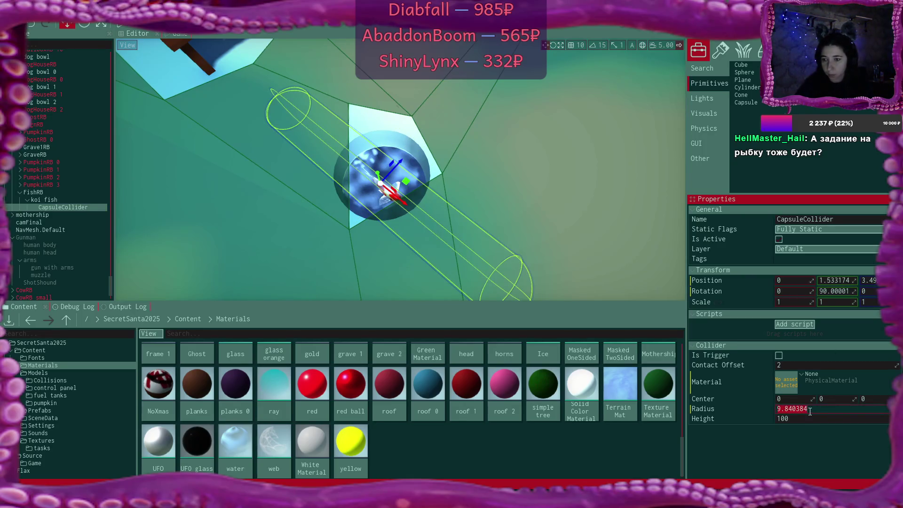
type("2")
key("Return")
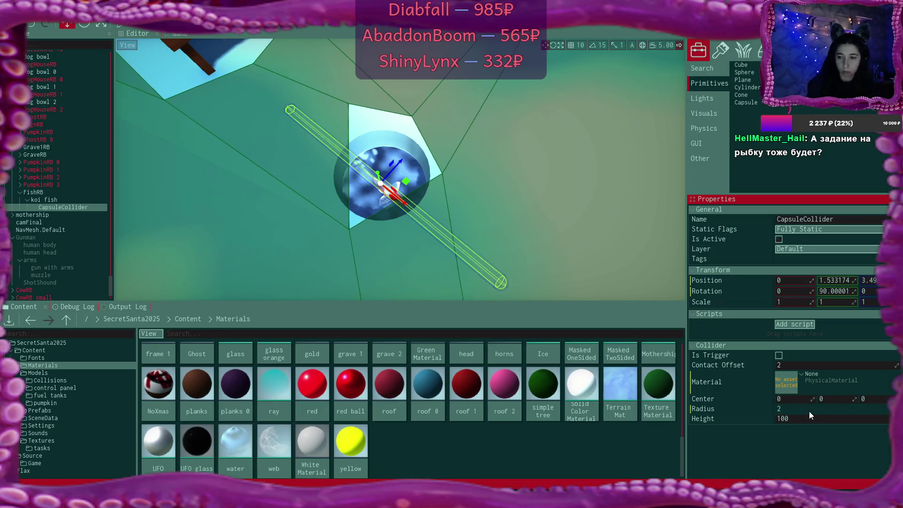
double_click(804, 408)
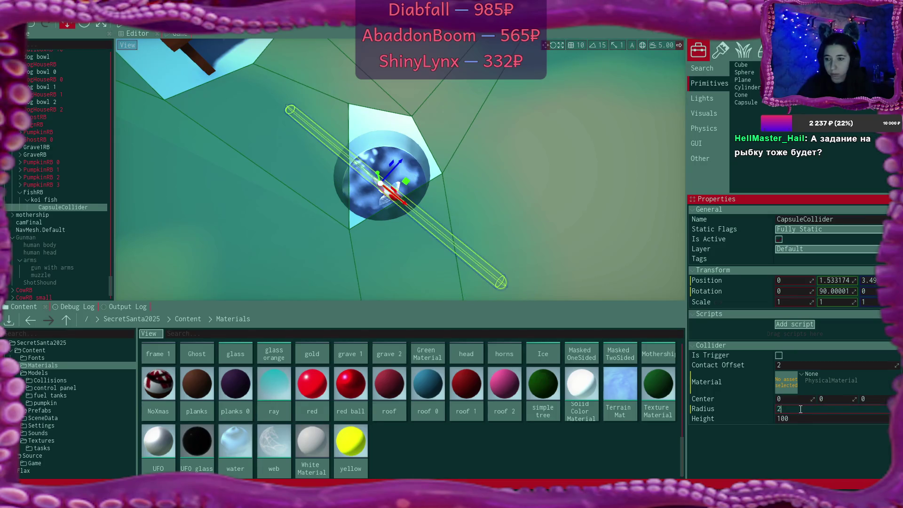
type("3")
key("Return")
double_click(798, 419)
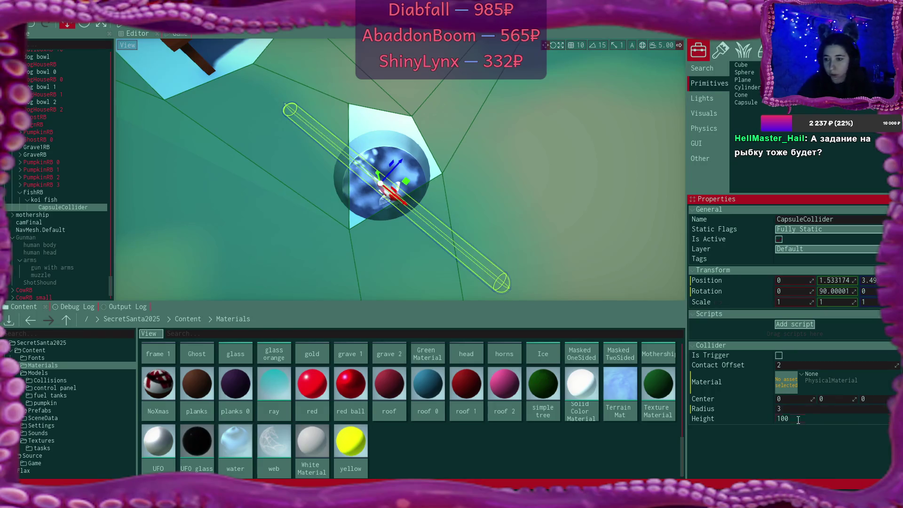
type("10")
key("Return")
scroll(381, 179, "down", 5)
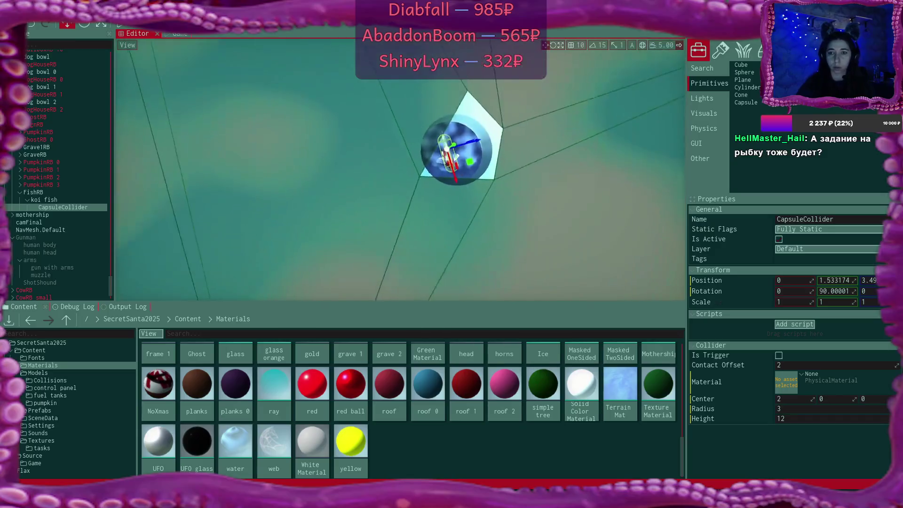
scroll(400, 169, "up", 4)
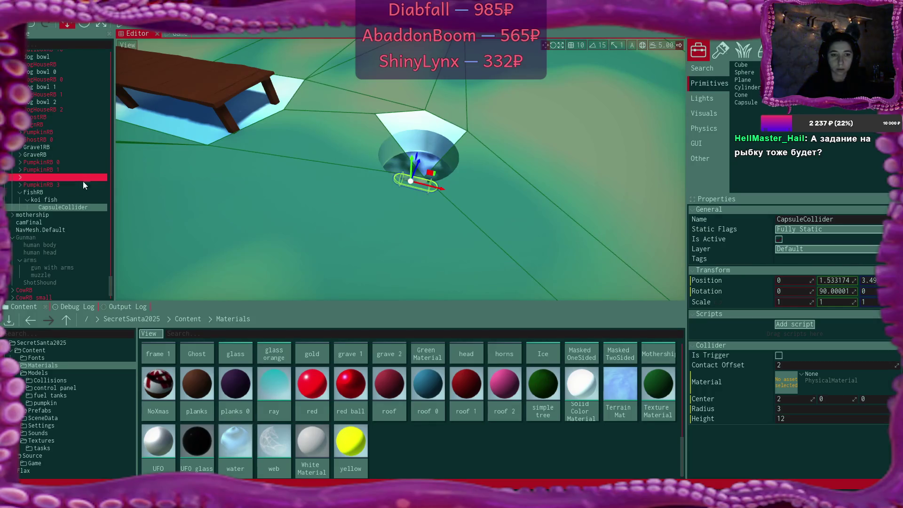
left_click_drag(60, 208, 40, 193)
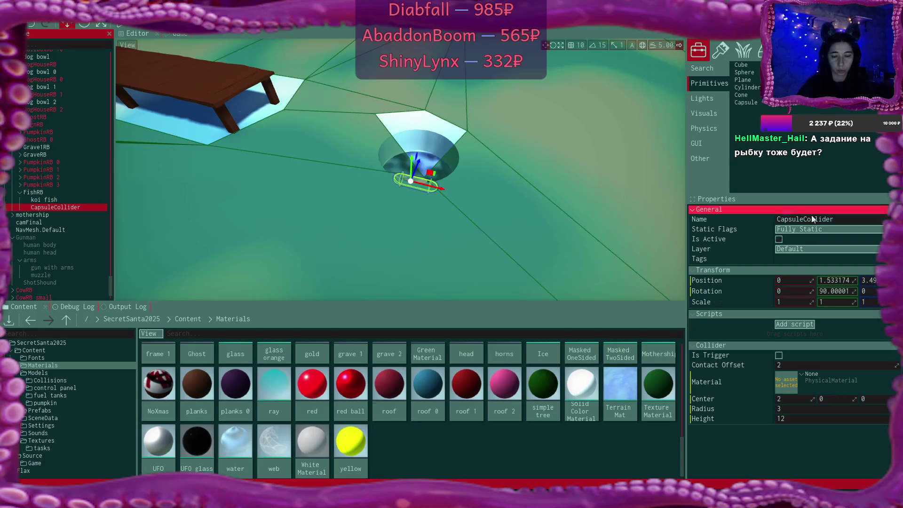
Step: Tag the capsule collider as stealable and moveable
left_click(799, 258)
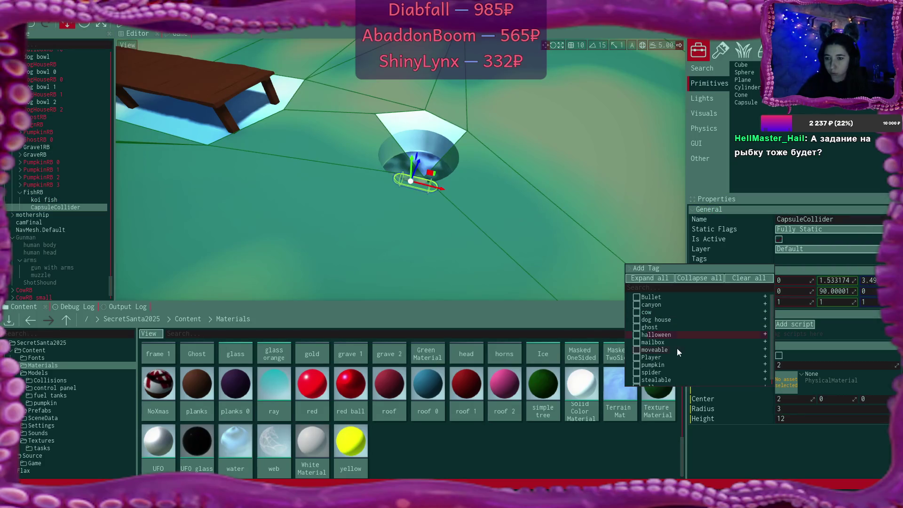
scroll(682, 345, "down", 1)
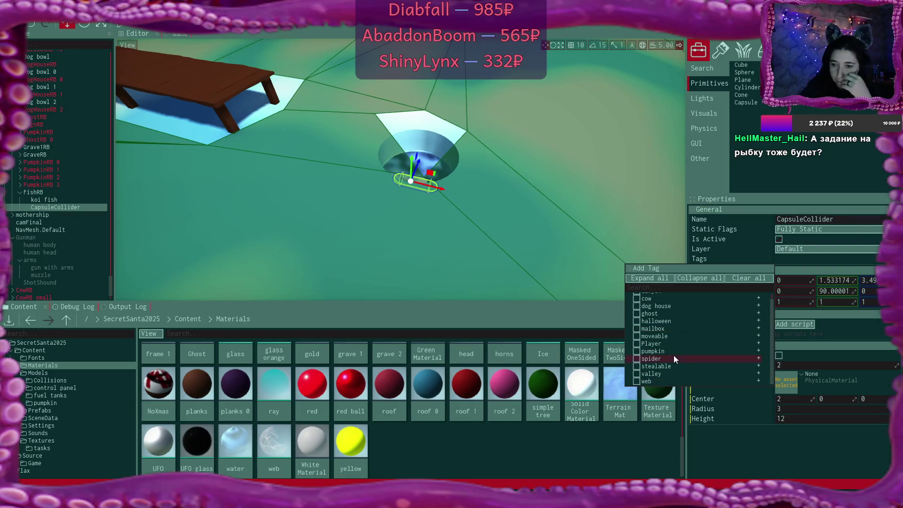
left_click(639, 365)
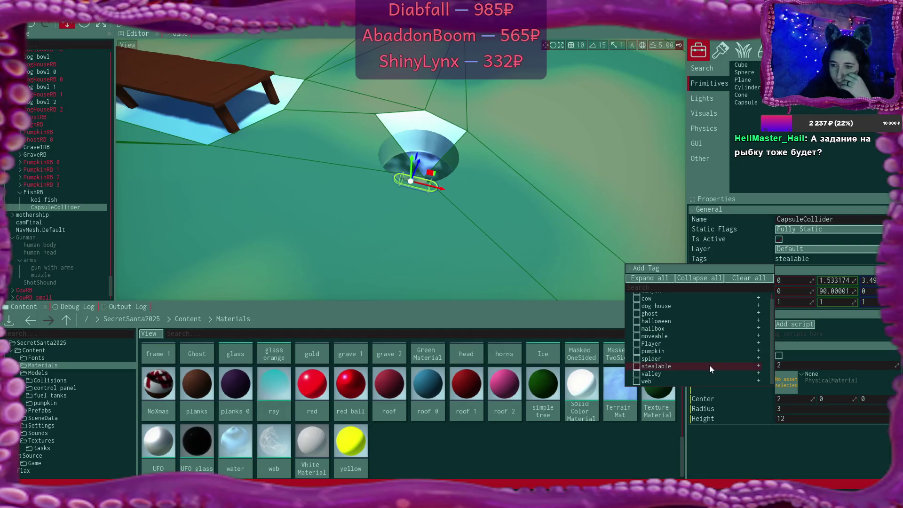
scroll(709, 365, "up", 1)
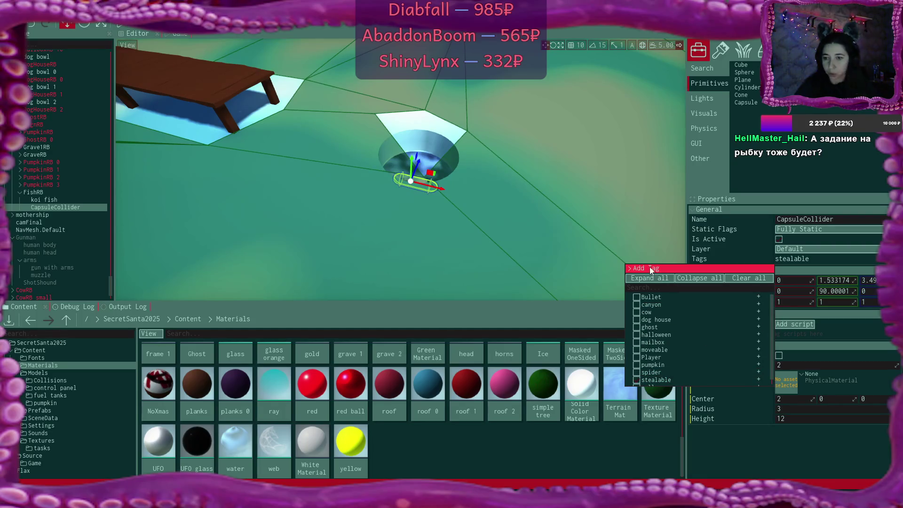
scroll(677, 358, "down", 1)
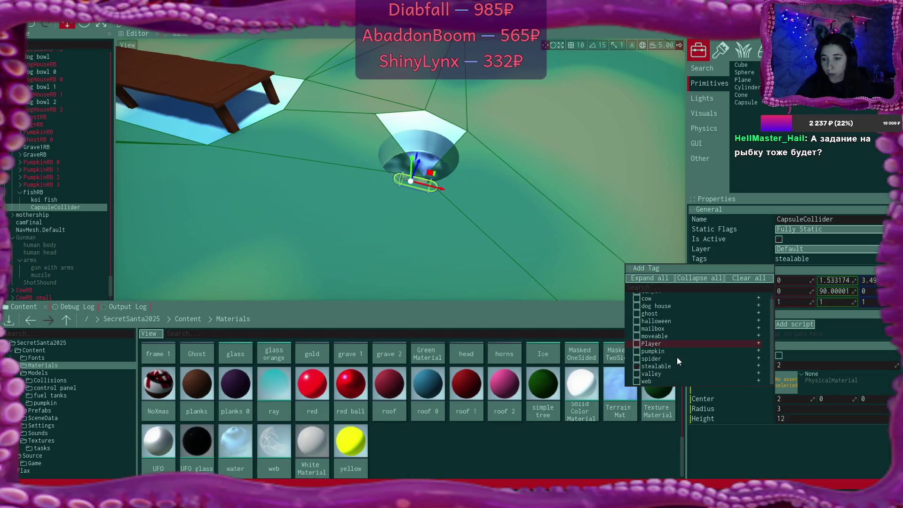
left_click(638, 336)
Step: Create a new 'fish' tag and apply it to the collider
left_click(660, 270)
left_click(690, 277)
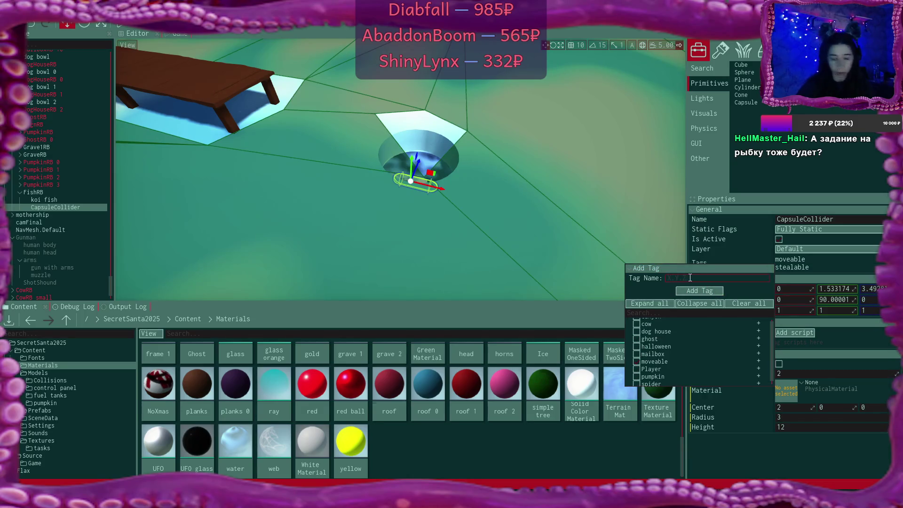
type("fish")
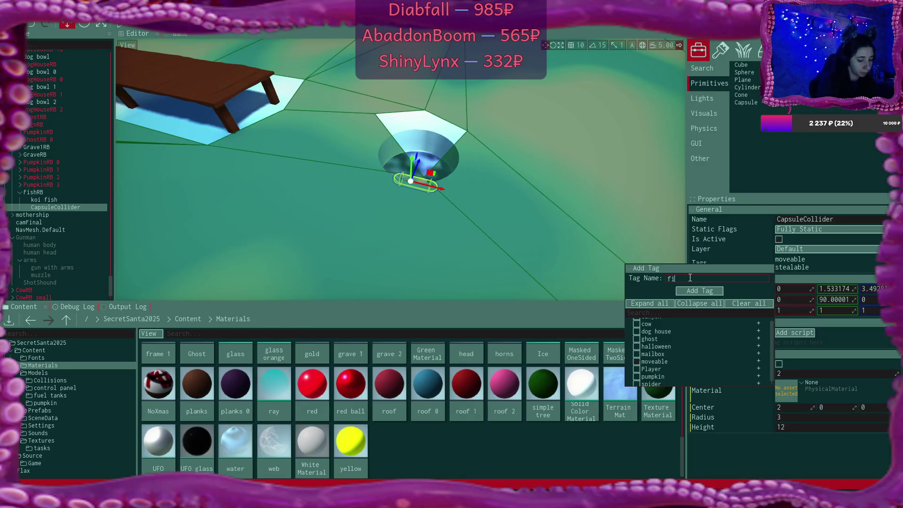
left_click(699, 291)
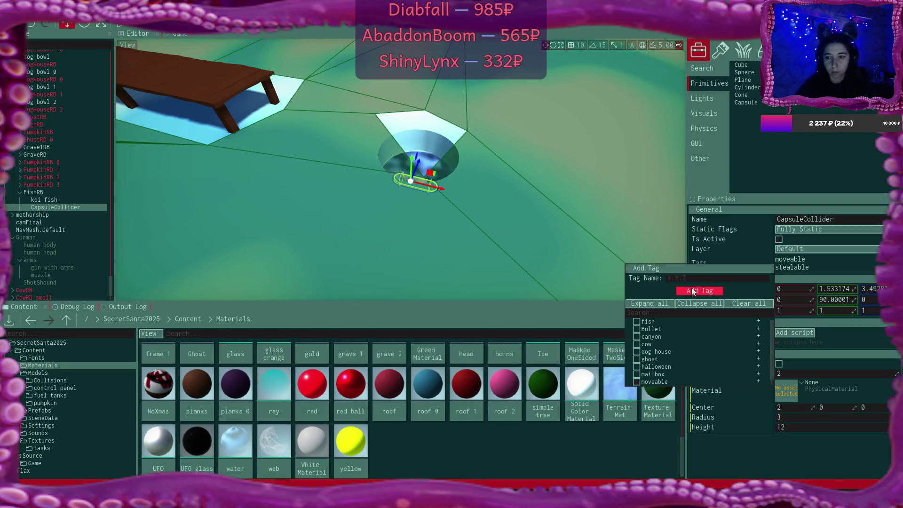
left_click(637, 322)
Step: Inspect FishRB's tag list, then select PumpkinRB 2 to compare its tags
left_click(71, 193)
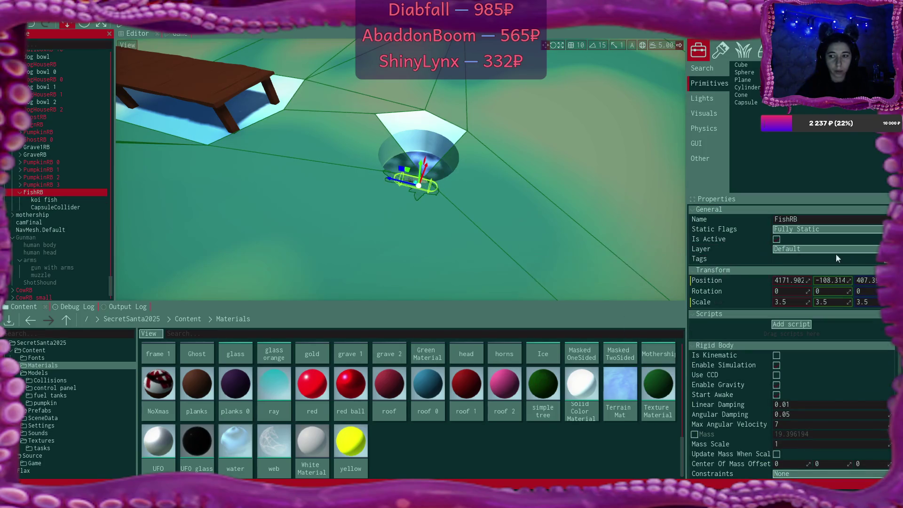
right_click(847, 266)
left_click(861, 271)
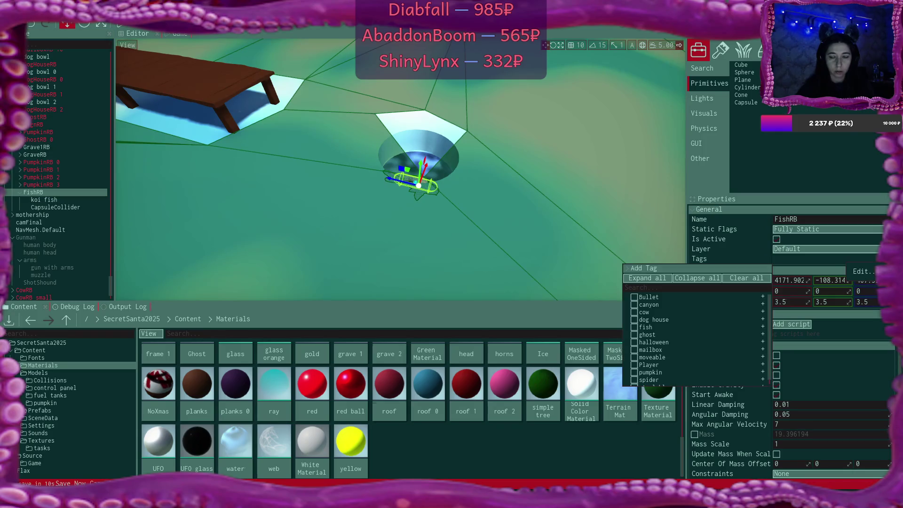
left_click(53, 178)
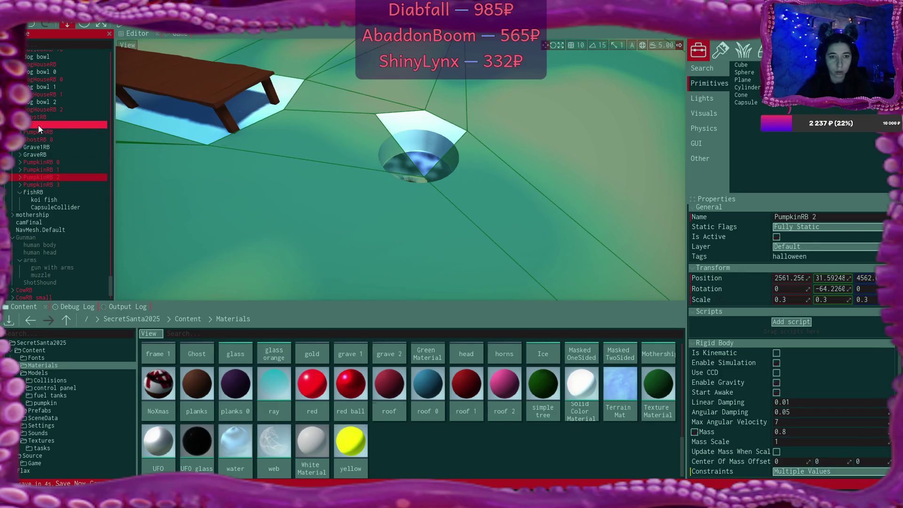
left_click(38, 108)
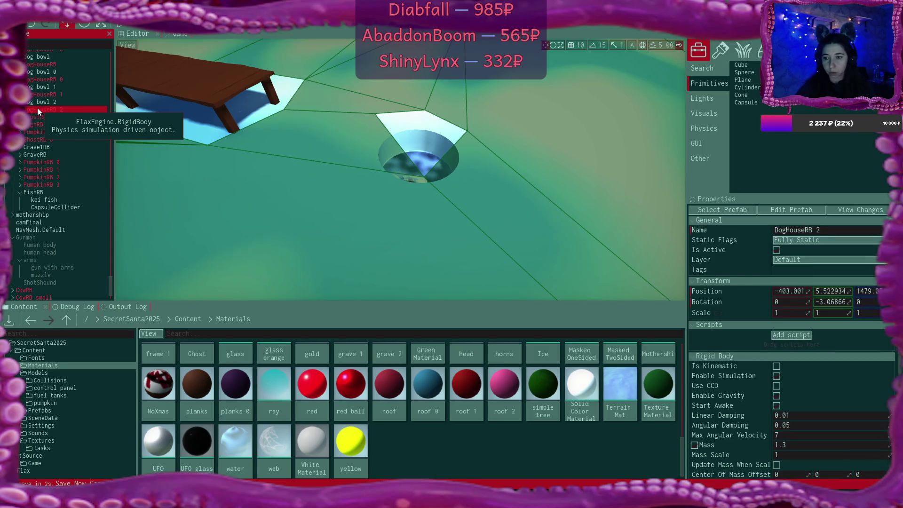
left_click(21, 109)
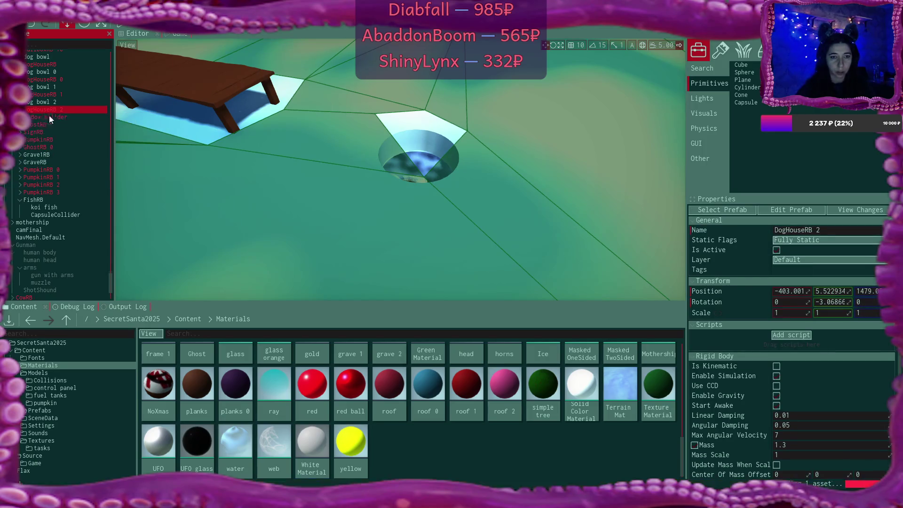
left_click(59, 124)
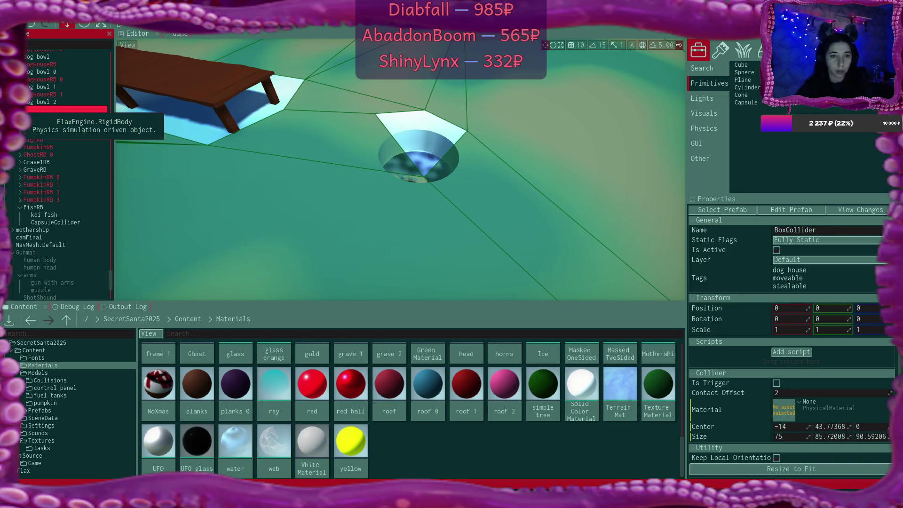
left_click(21, 110)
left_click(53, 207)
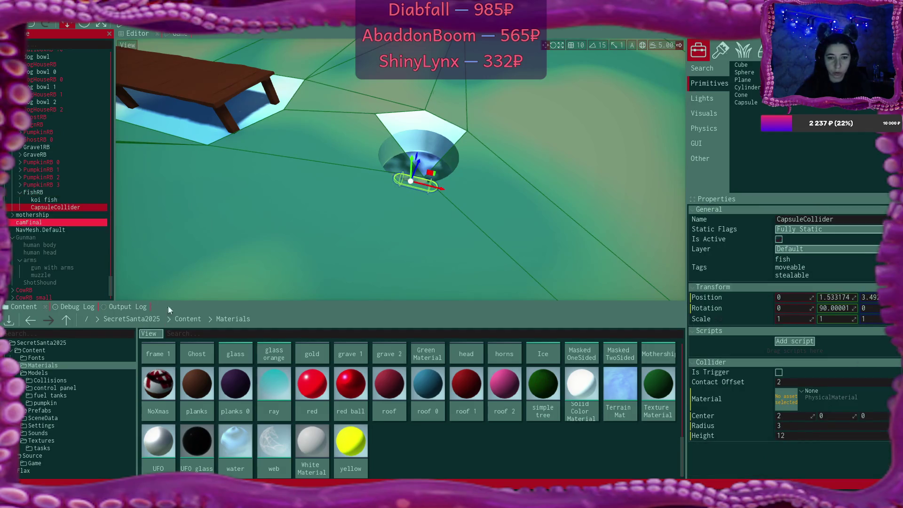
left_click(180, 321)
Step: Drag FishRB from the Scene tree into Content > Prefabs to create a FishRB prefab
double_click(274, 364)
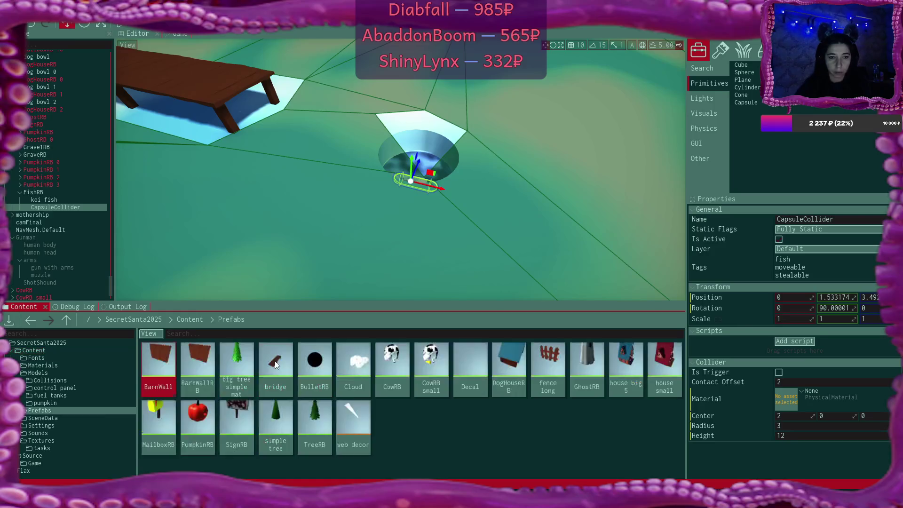
mouse_move(32, 192)
left_mouse_down()
mouse_move(408, 430)
mouse_move(442, 432)
left_mouse_up()
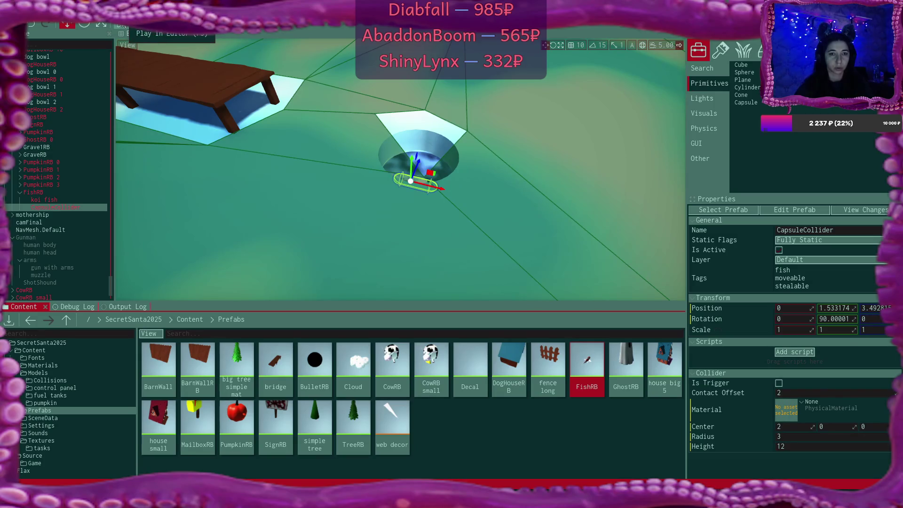
Step: Play the game, pick a difficulty, skip through the intro dialog, and show the Debug Log
left_click(122, 24)
left_click(388, 149)
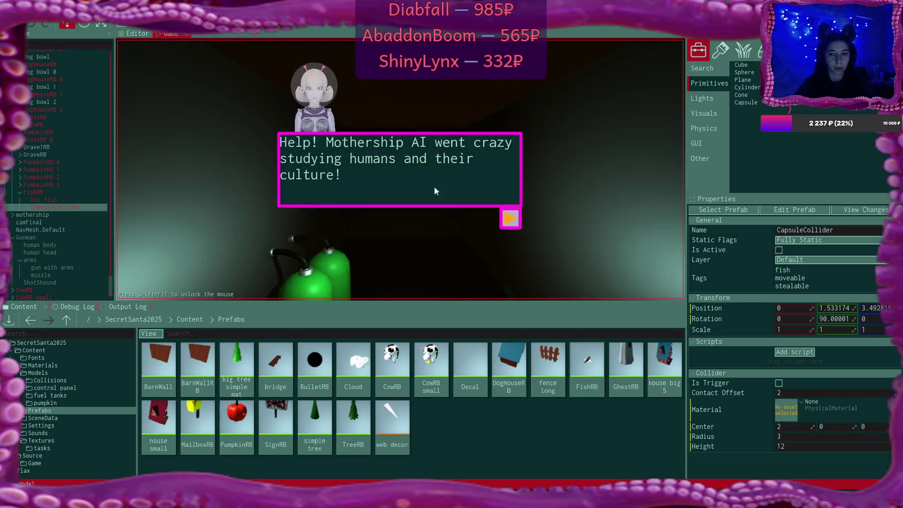
left_click(510, 224)
left_click(510, 224)
left_click(510, 224)
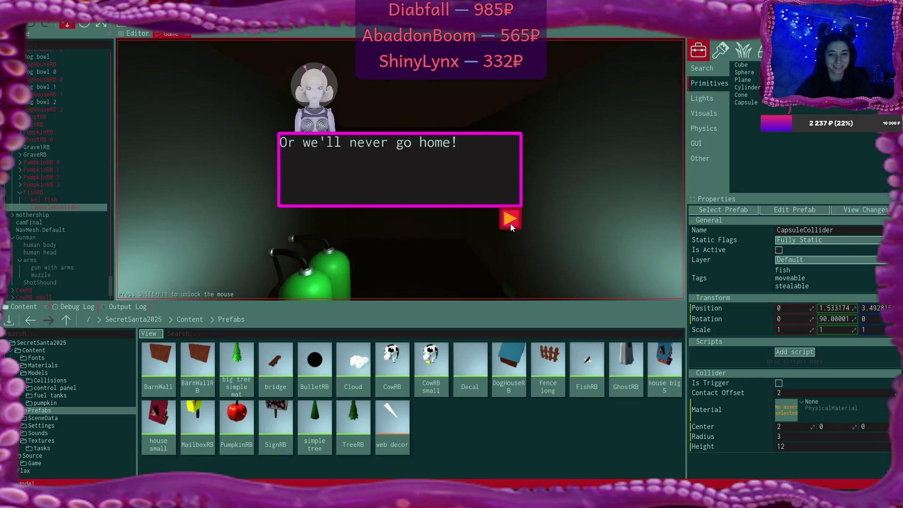
left_click(510, 224)
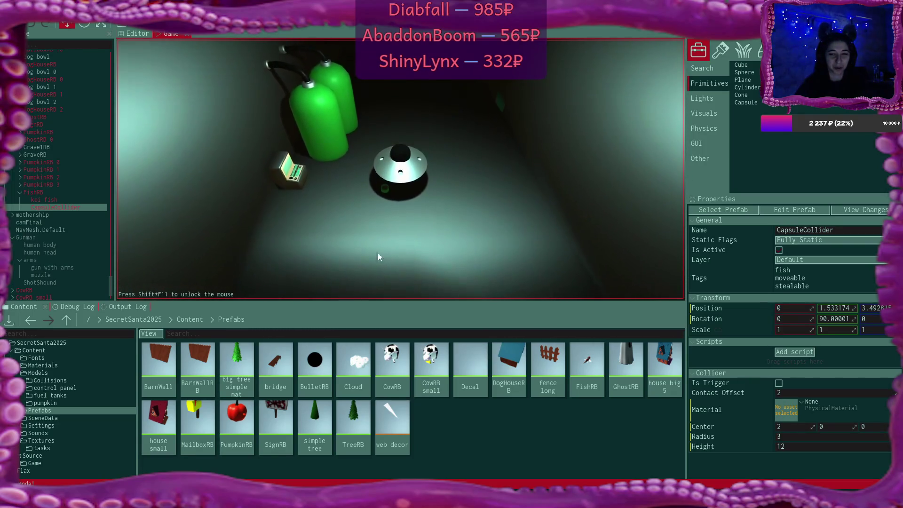
left_click(79, 309)
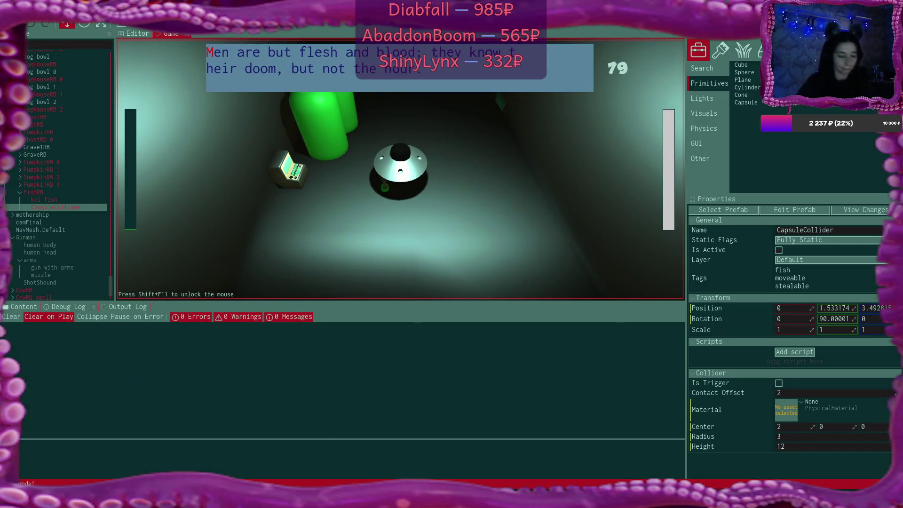
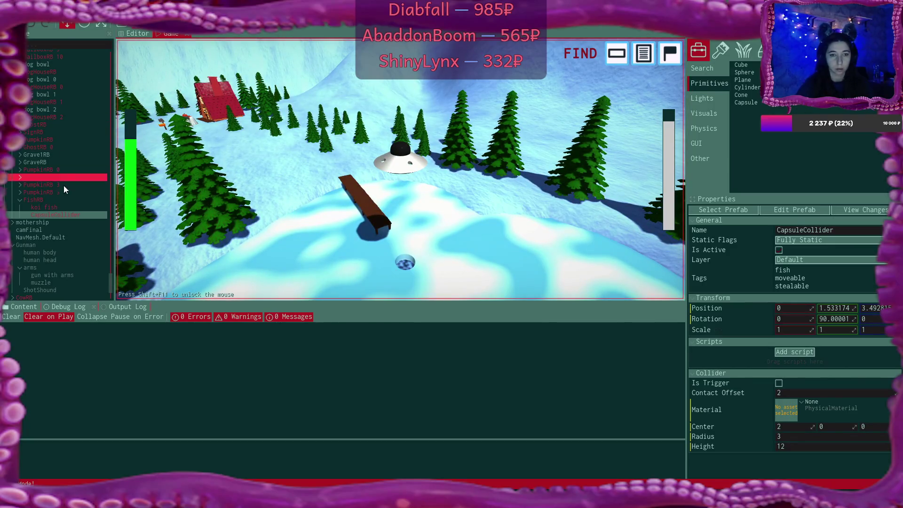
Step: Switch from the game view to the scene editor and select UFOCollider to show its 'UFO collision' settings
scroll(59, 136, "up", 5)
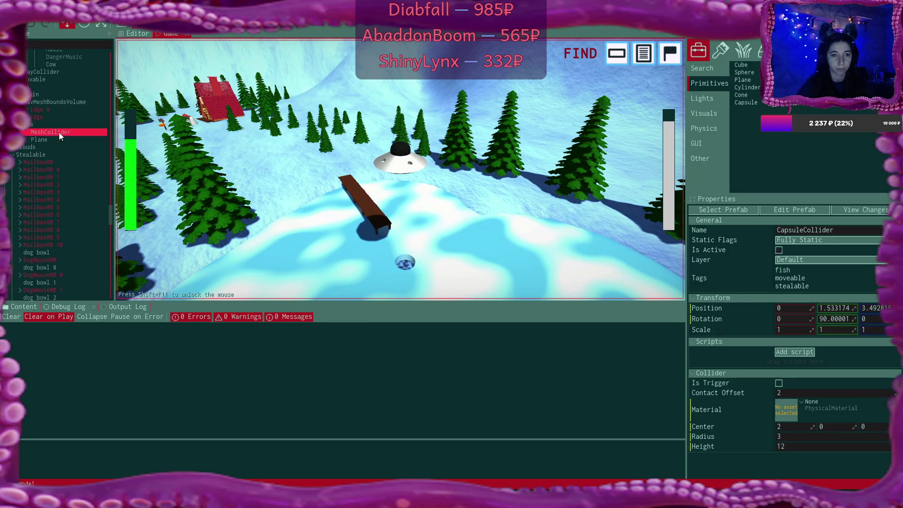
scroll(59, 132, "up", 2)
scroll(48, 120, "up", 6)
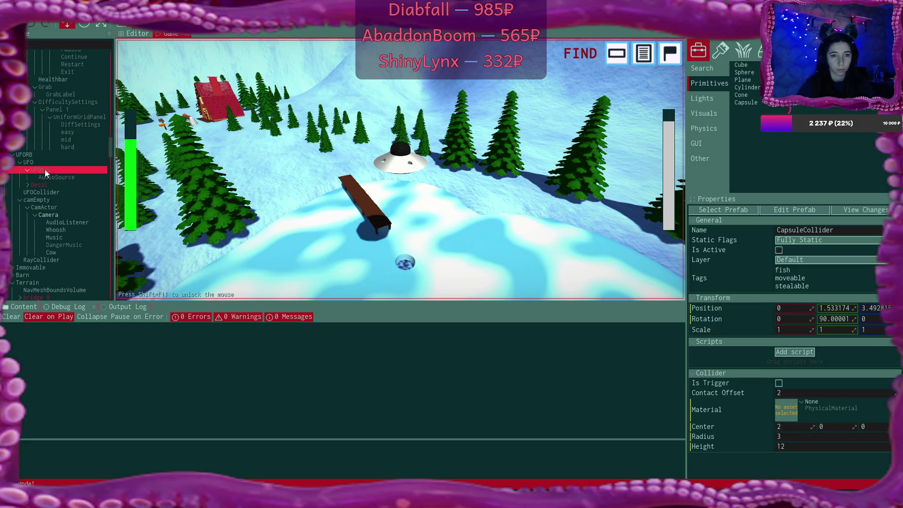
left_click(45, 172)
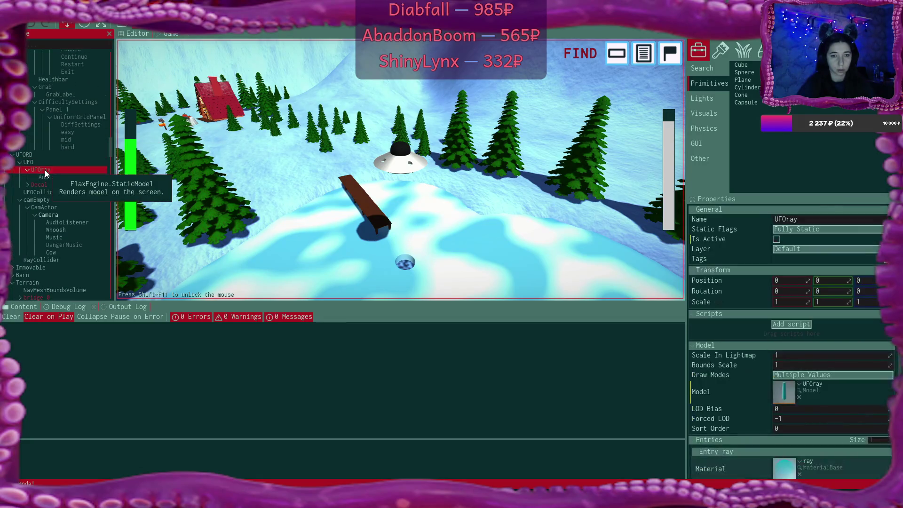
left_click(132, 33)
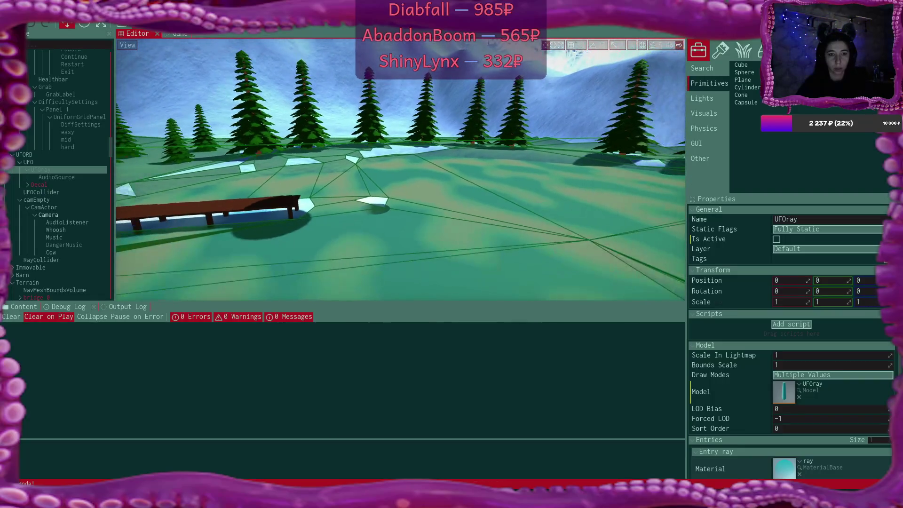
left_click(60, 192)
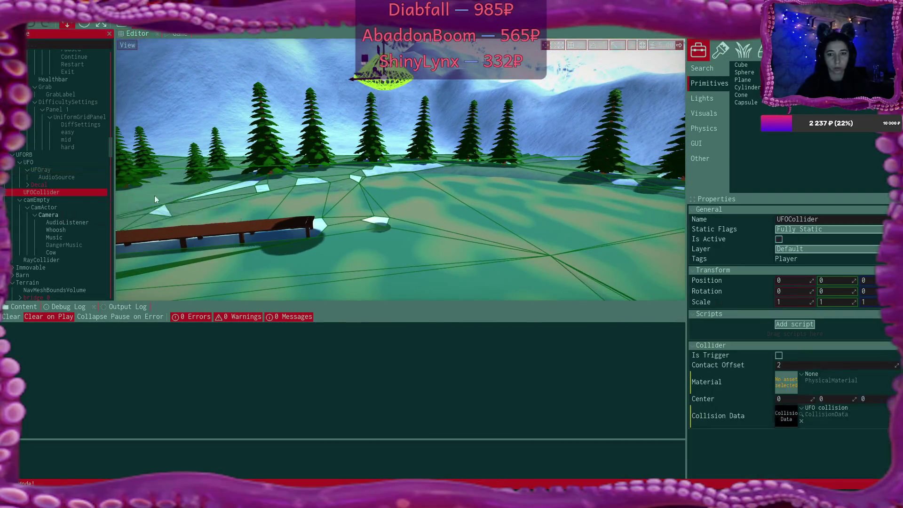
Step: Select RayCollider and set its capsule height to 500
left_click(47, 260)
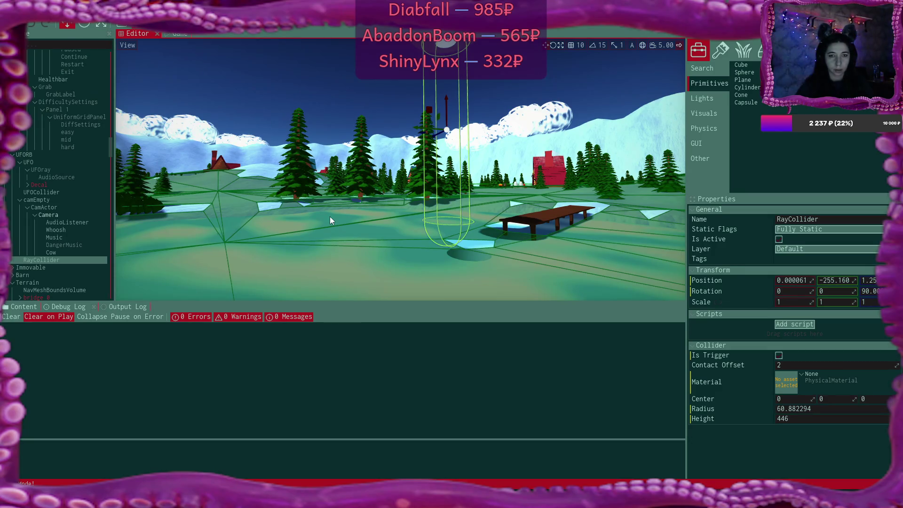
left_click(811, 417)
type("500")
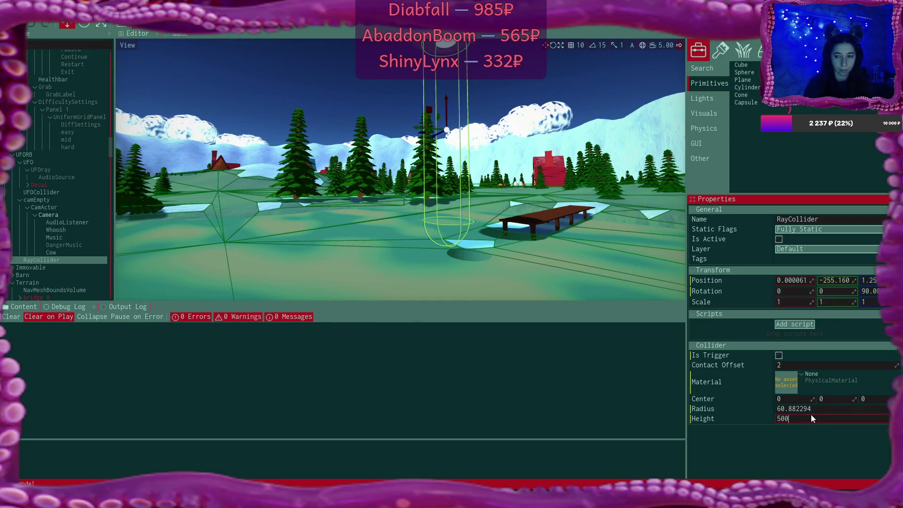
key("Return")
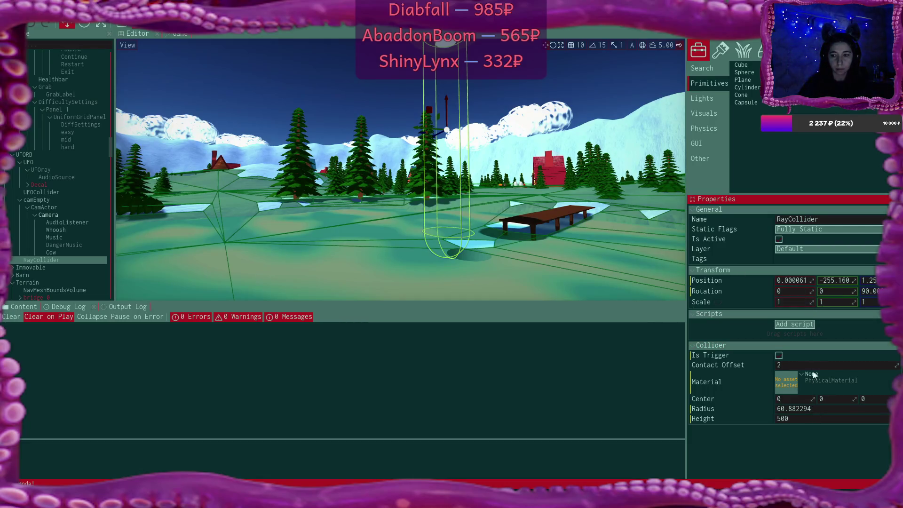
Step: Offset the RayCollider centre to -50, 0, 0, keeping Y at 0
left_click(845, 399)
type("-50")
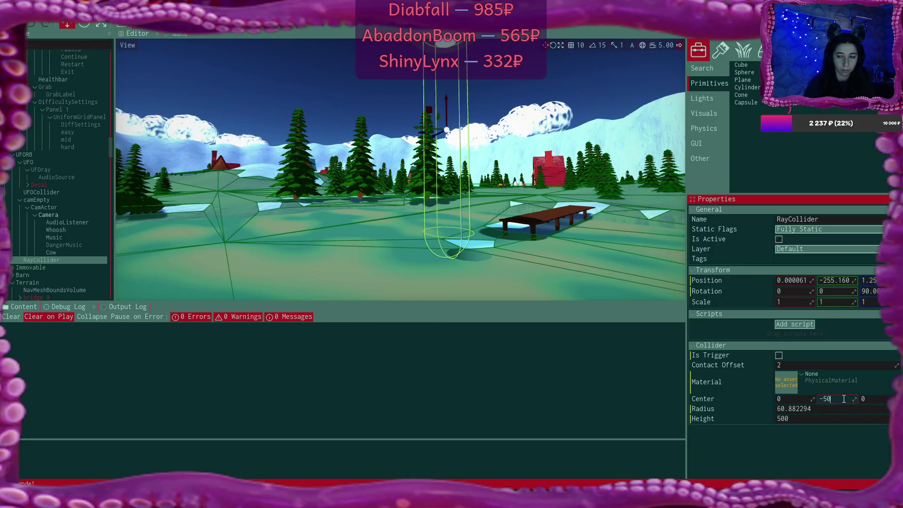
key("Return")
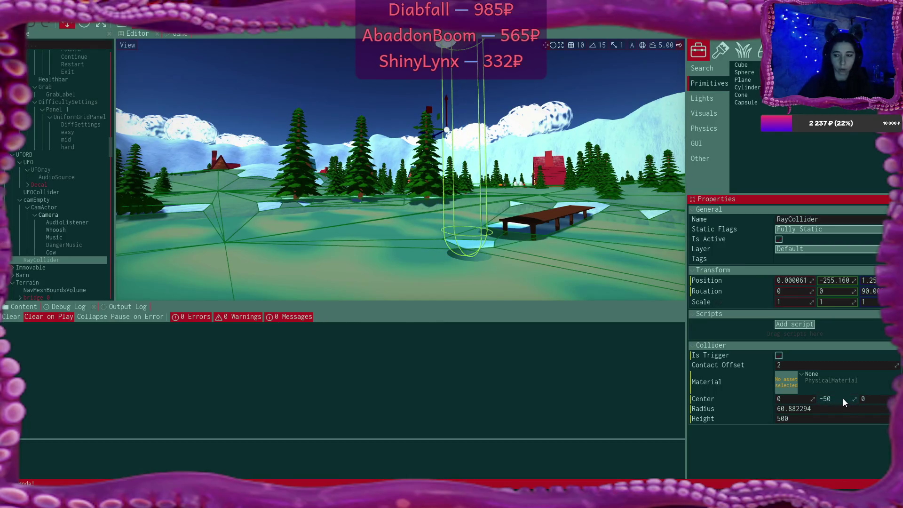
type("0")
key("Return")
left_click(793, 407)
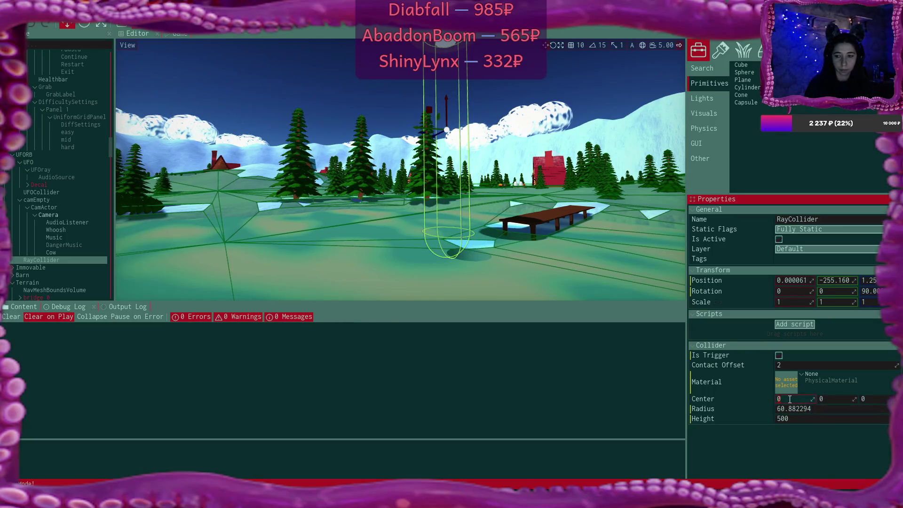
type("50")
key("Return")
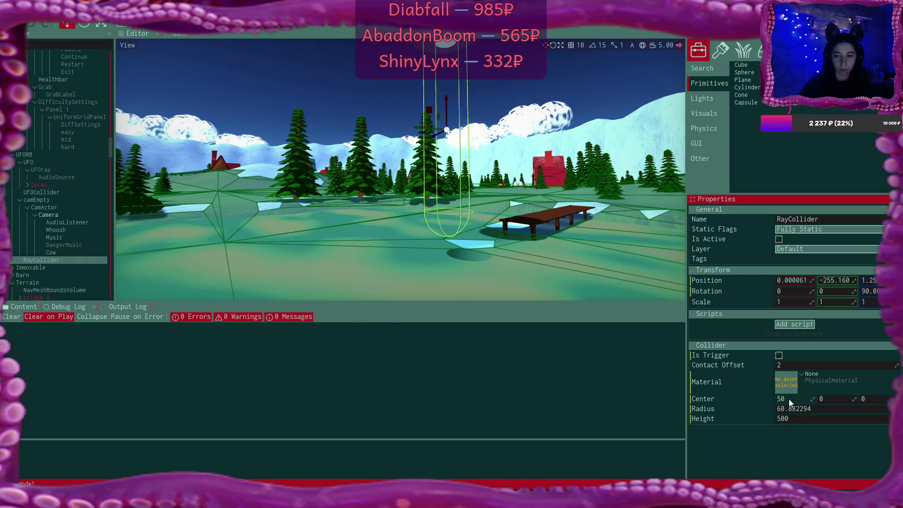
left_click(789, 399)
type("-50")
key("Return")
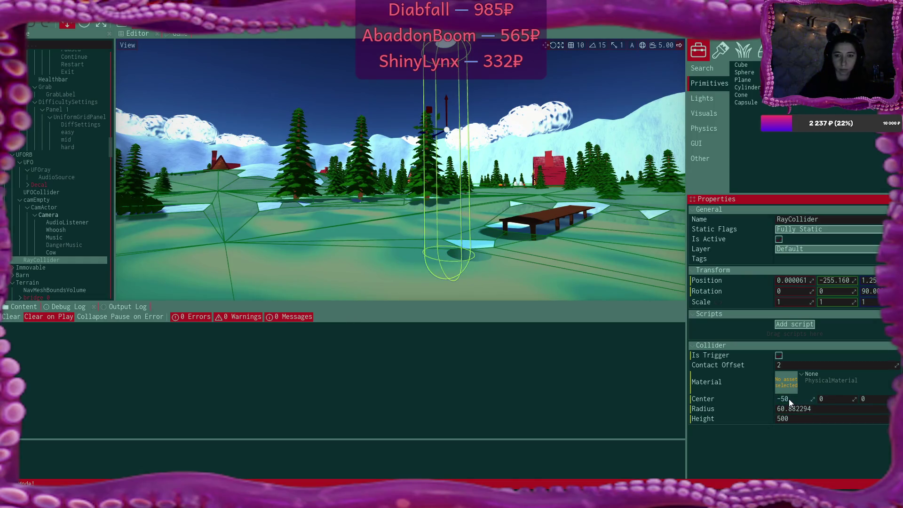
Step: Fly the view down to the water, then select and frame the koi fish's capsule collider
key("w")
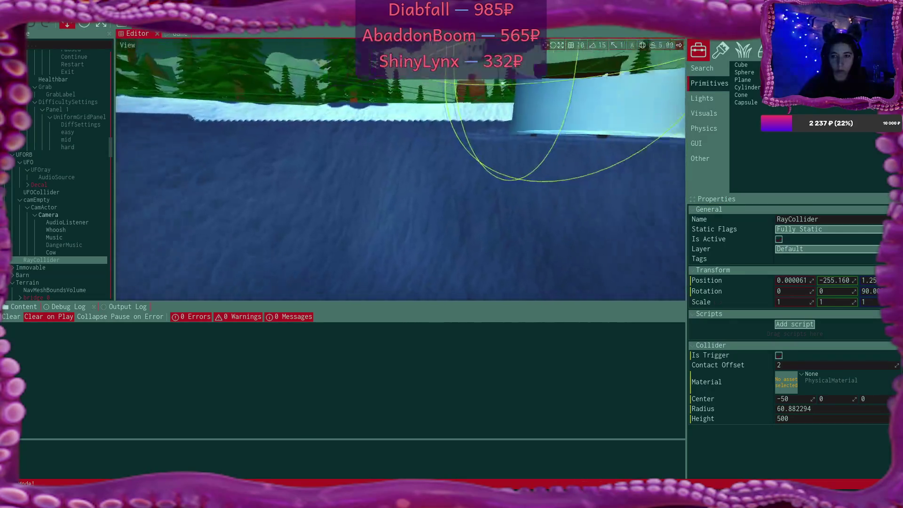
key("s")
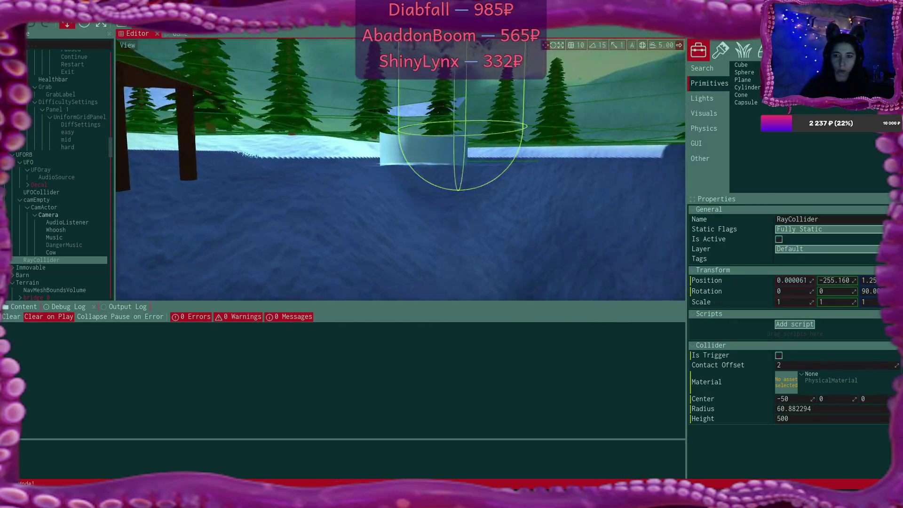
key("s")
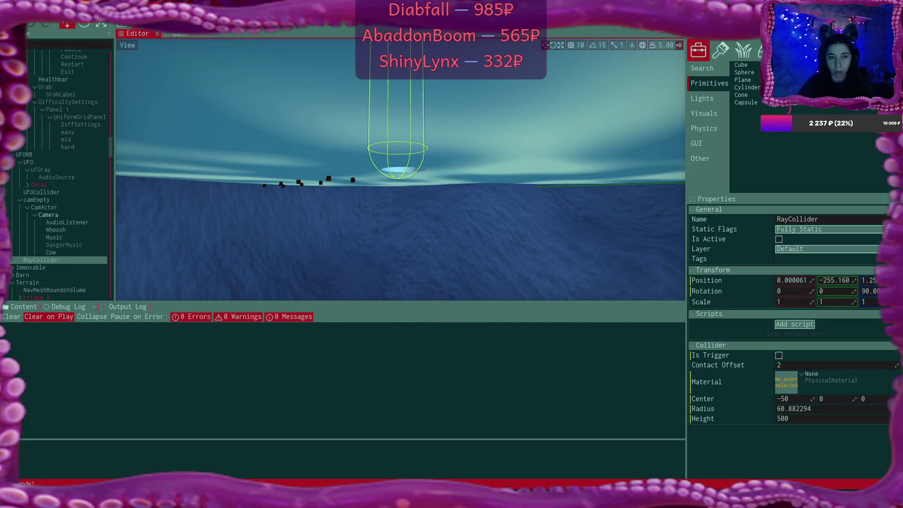
key("s")
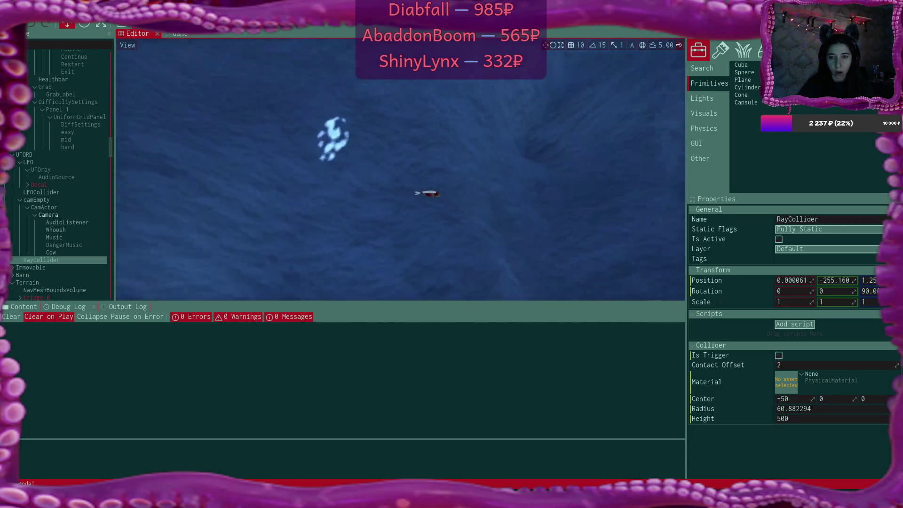
key("w")
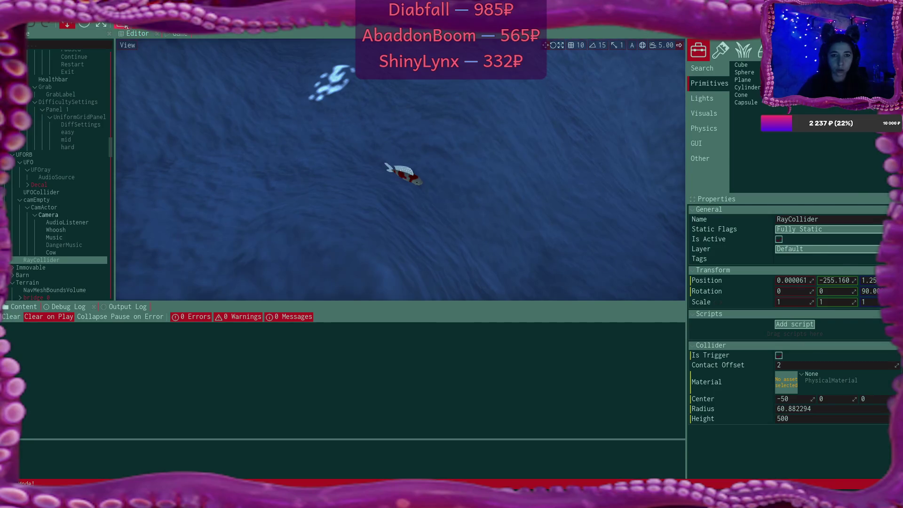
left_click(402, 175)
key("f")
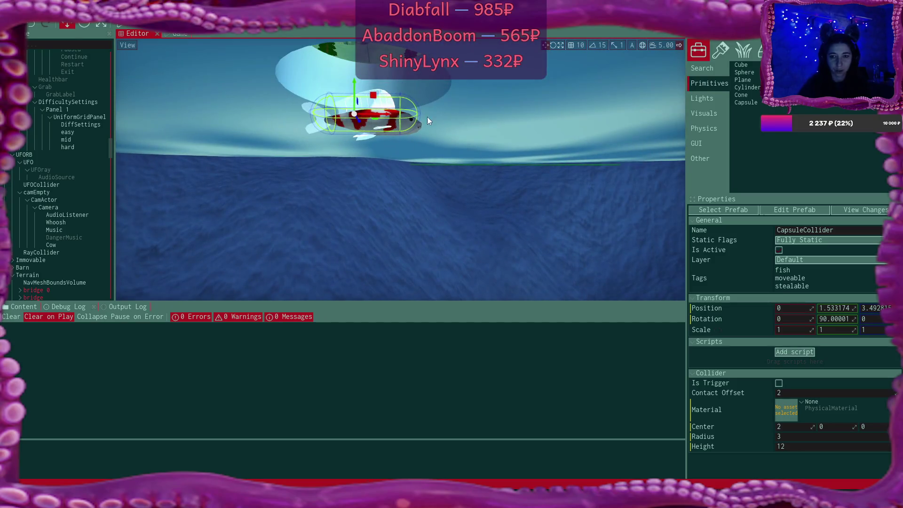
Step: Toggle gravity on FishRB's rigid body, reframe the fish, and select its CapsuleCollider
left_click(409, 119)
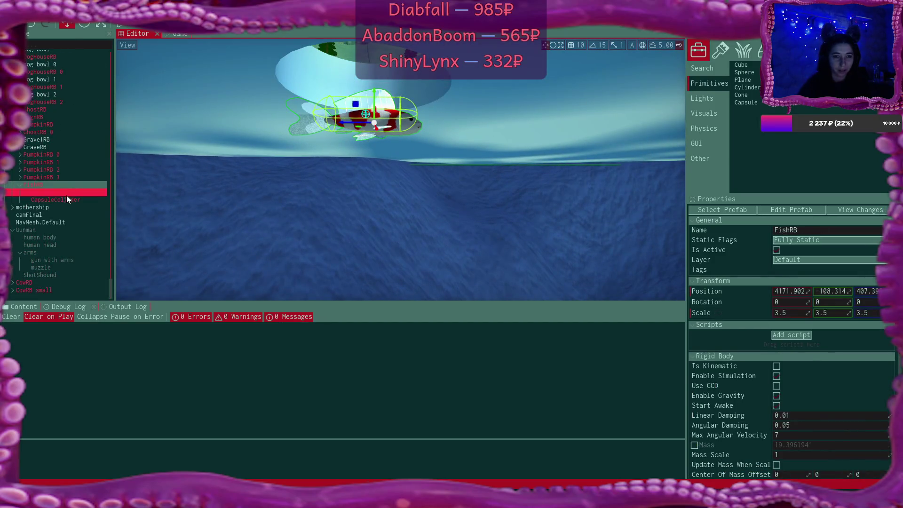
left_click(51, 185)
scroll(824, 391, "down", 1)
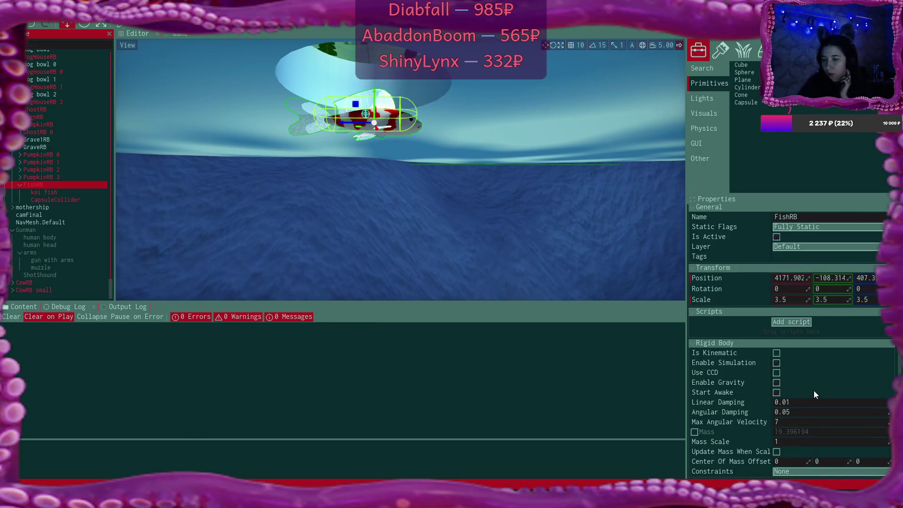
left_click(777, 383)
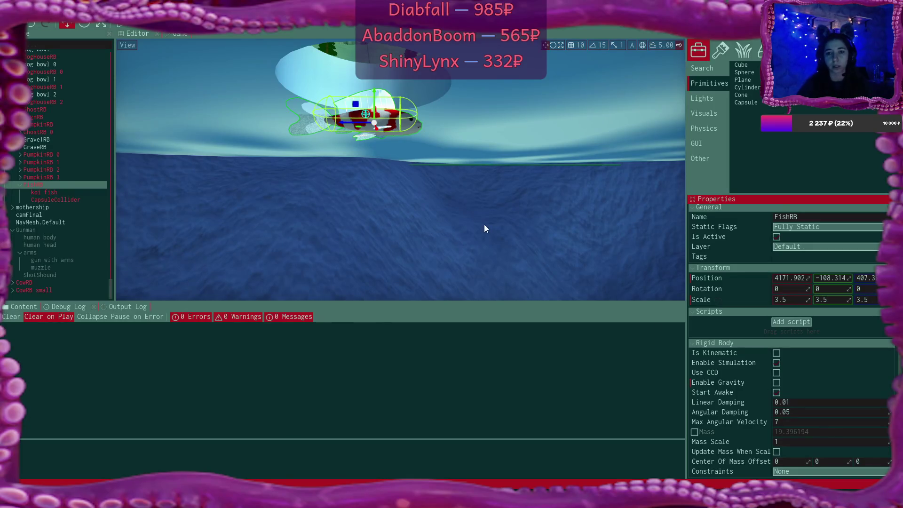
key("f")
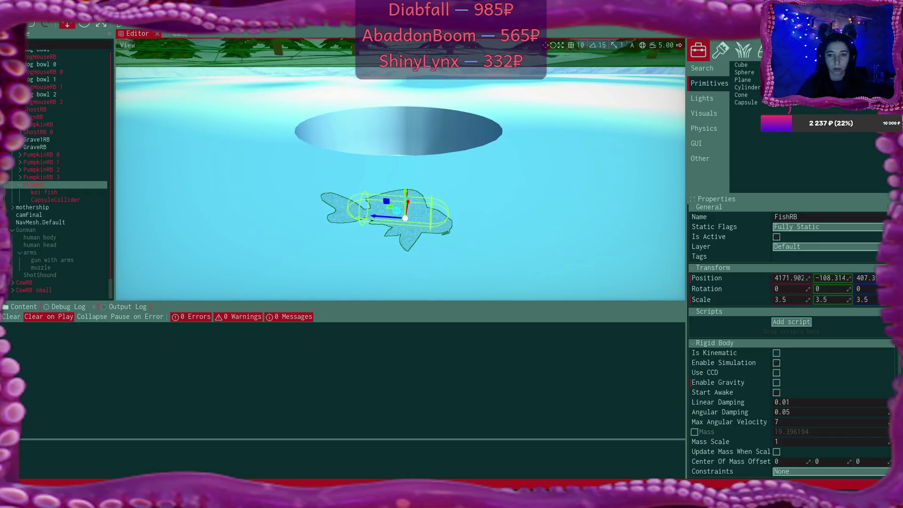
key("f")
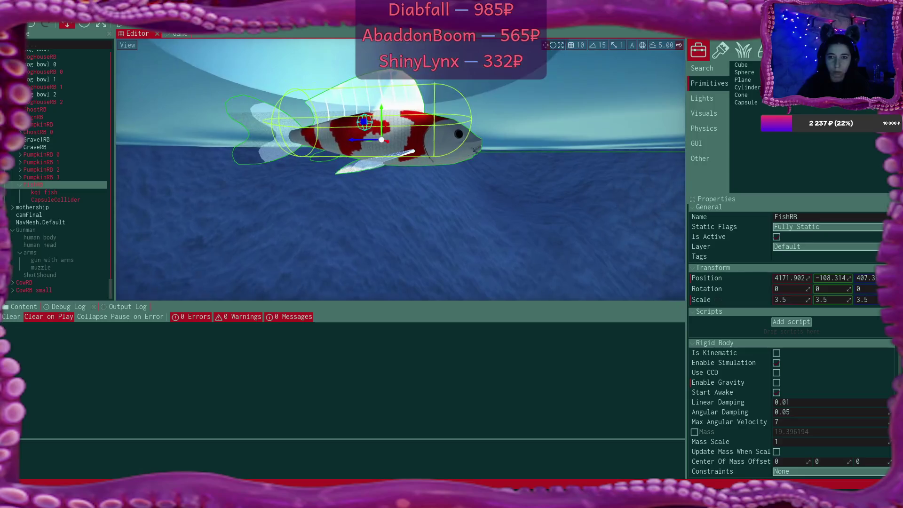
left_click(62, 198)
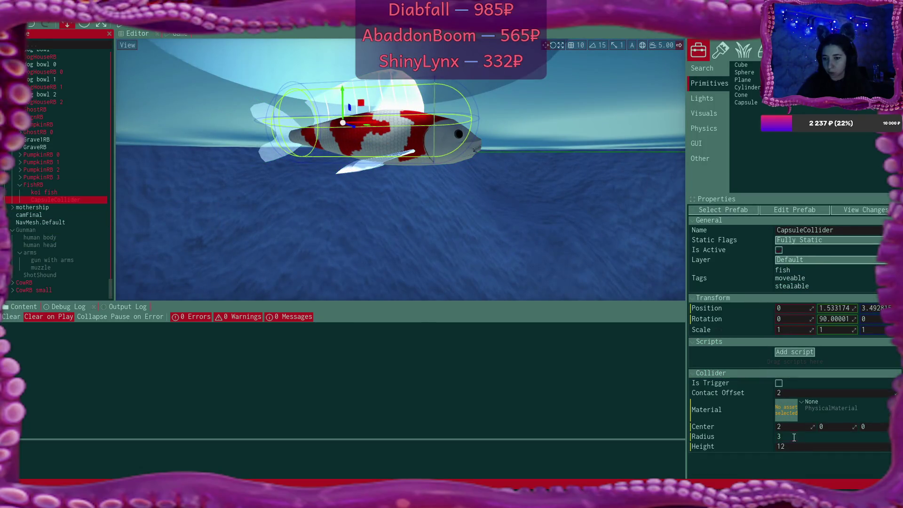
Step: Set the koi fish capsule collider radius to 5 and drag its height from 12 to 10
left_click(794, 437)
type("5")
key("Return")
left_click_drag(558, 221, 558, 259)
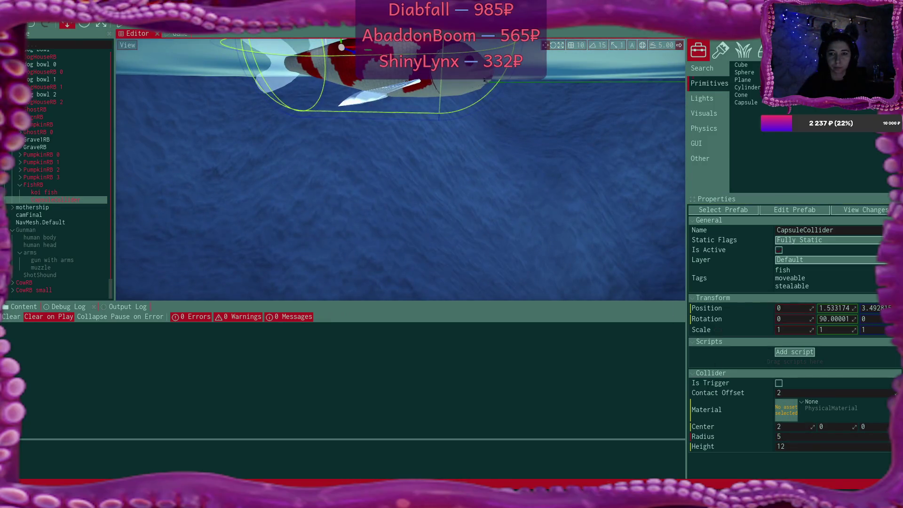
key("f")
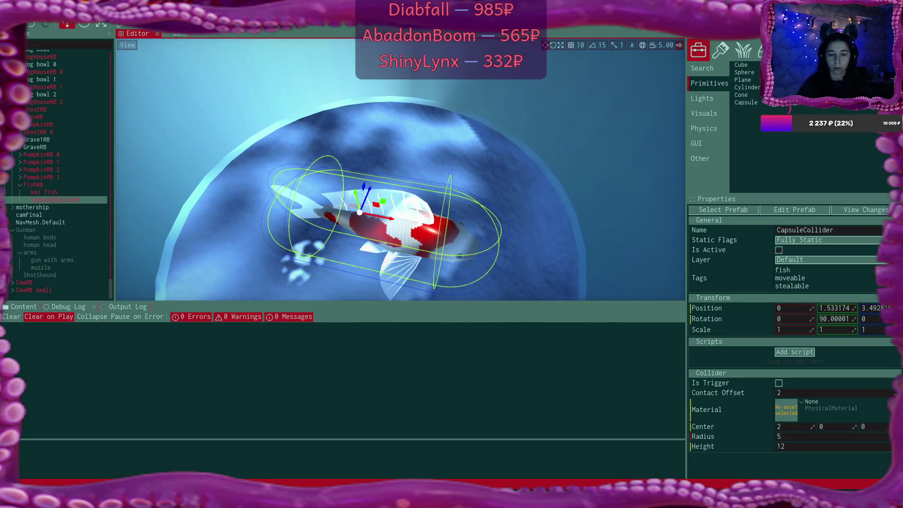
scroll(401, 170, "down", 5)
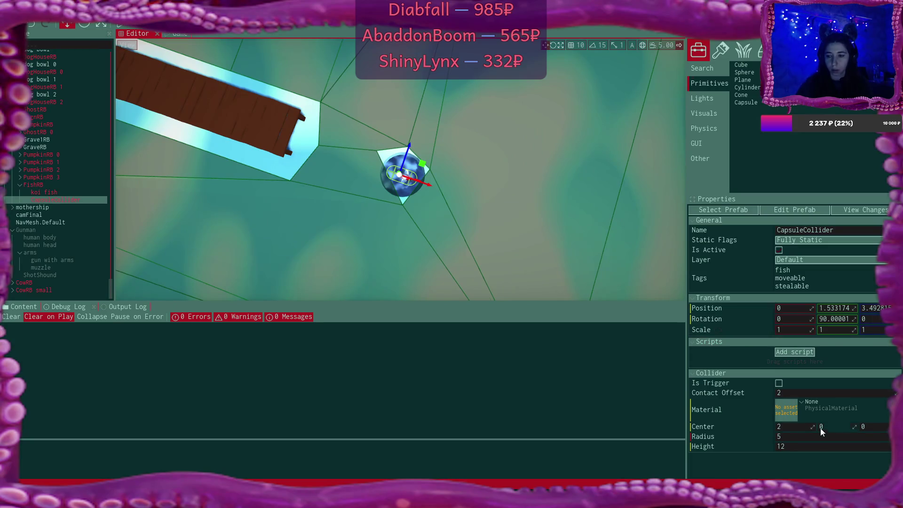
left_click_drag(811, 447, 802, 436)
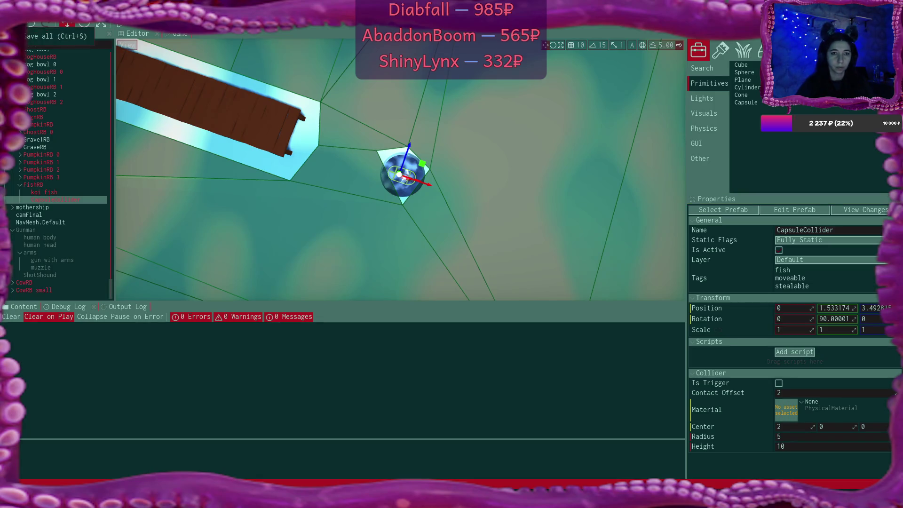
scroll(46, 126, "up", 10)
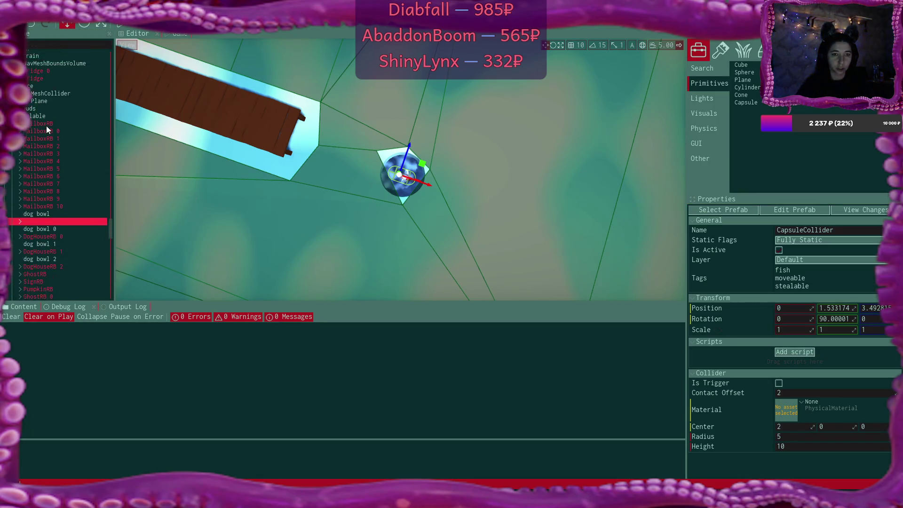
left_click(46, 150)
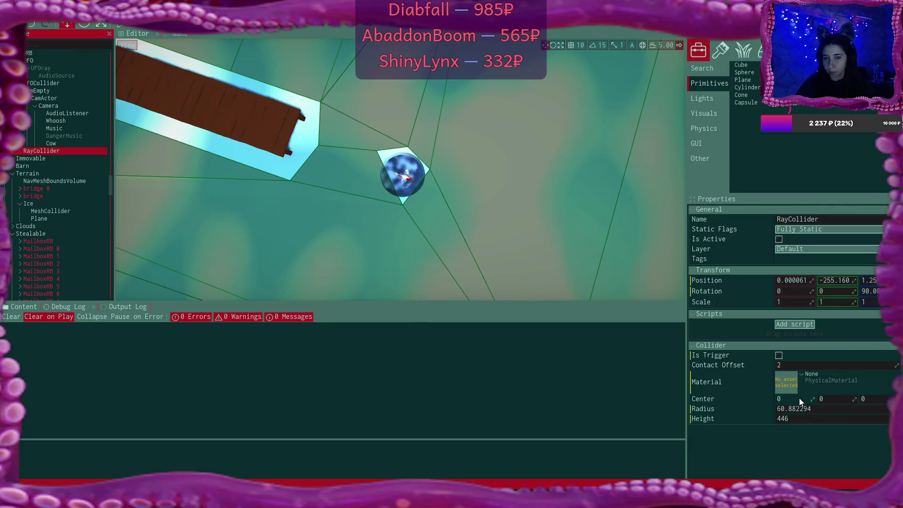
Step: Set the RayCollider height to 500, then fly the camera over the snowy terrain
left_click(797, 421)
type("500")
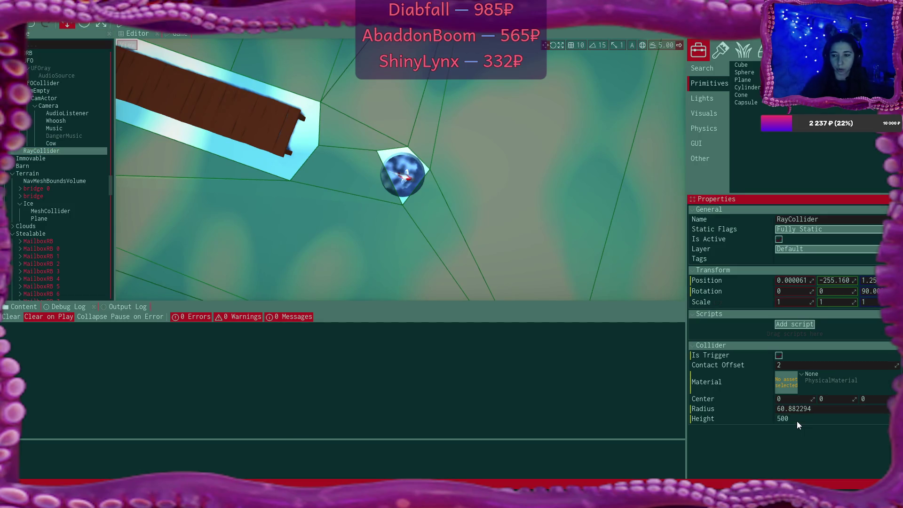
key("Return")
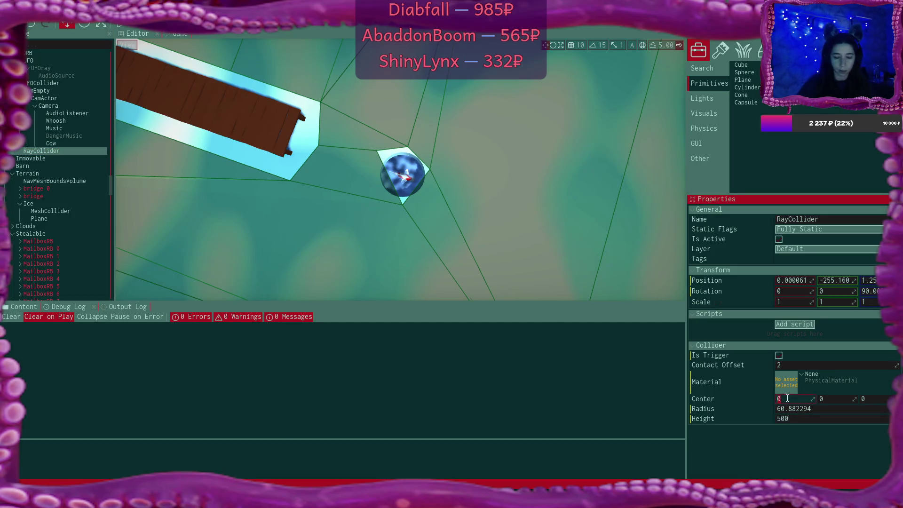
type("-50")
right_click(443, 126)
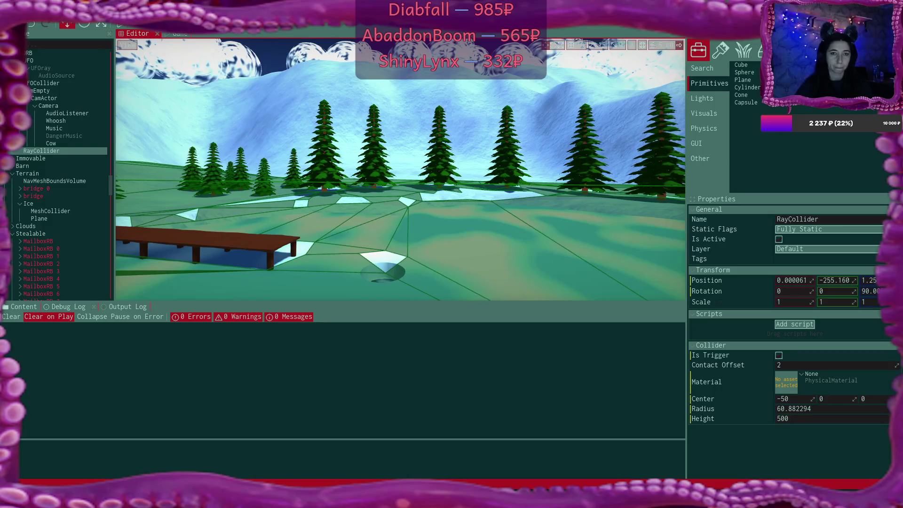
Step: Playtest with F5, pick a difficulty, click through the alien's dialogue, and type 'C'
key("F5")
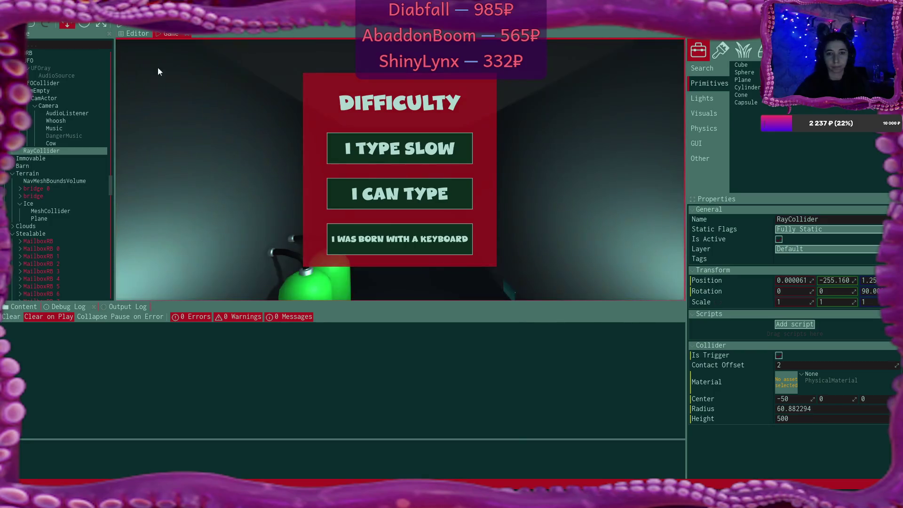
left_click(416, 153)
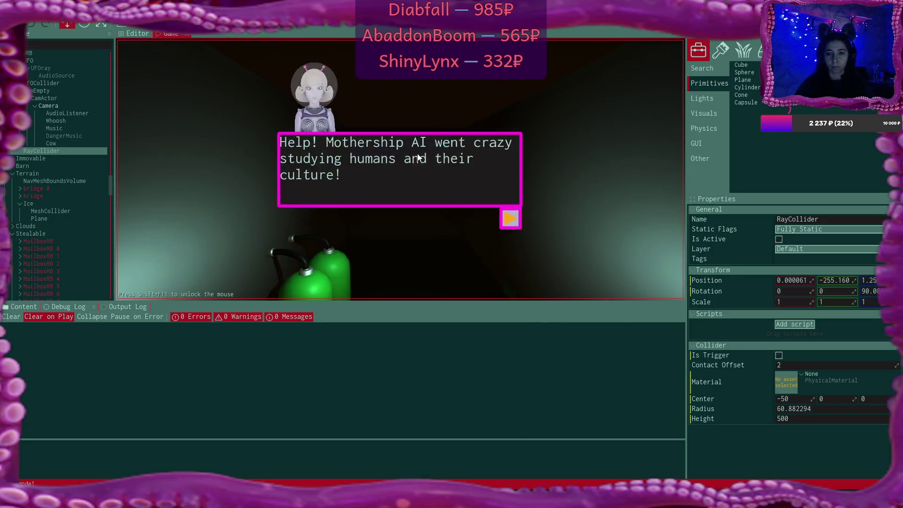
left_click(510, 219)
left_click(511, 220)
left_click(511, 220)
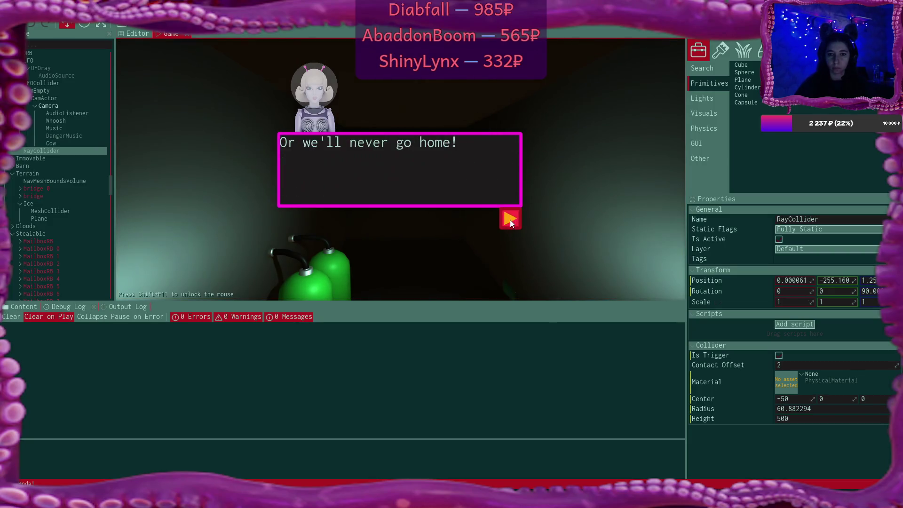
left_click(511, 220)
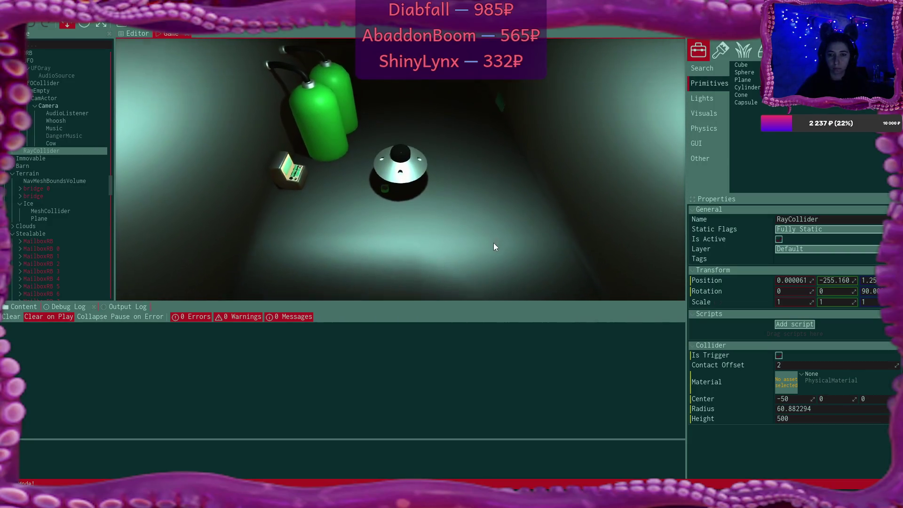
type("C")
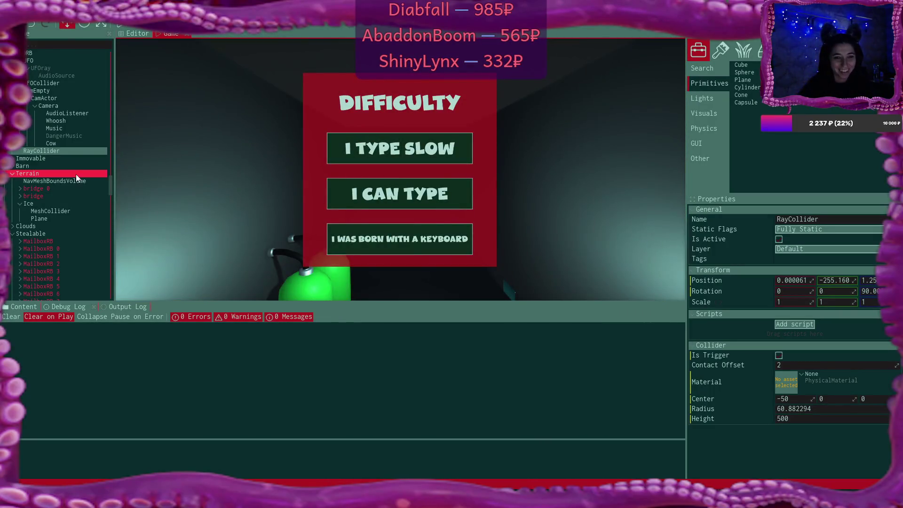
Step: Select FishRB in the scene tree and edit its rigid body mass of 56.12325
scroll(69, 182, "down", 9)
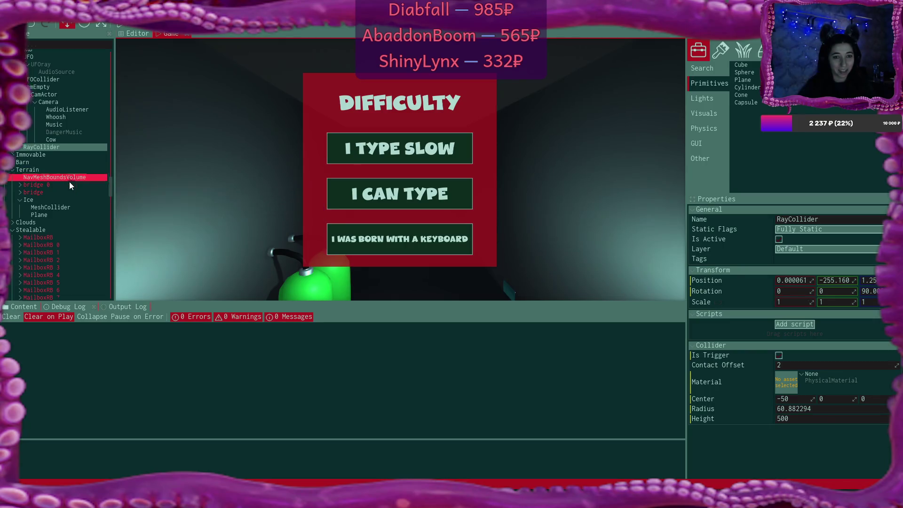
scroll(69, 181, "down", 3)
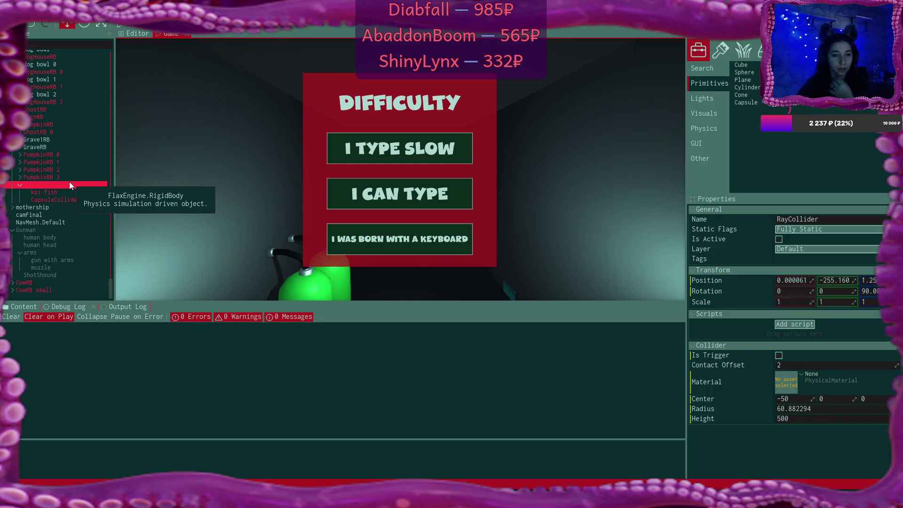
scroll(69, 185, "up", 12)
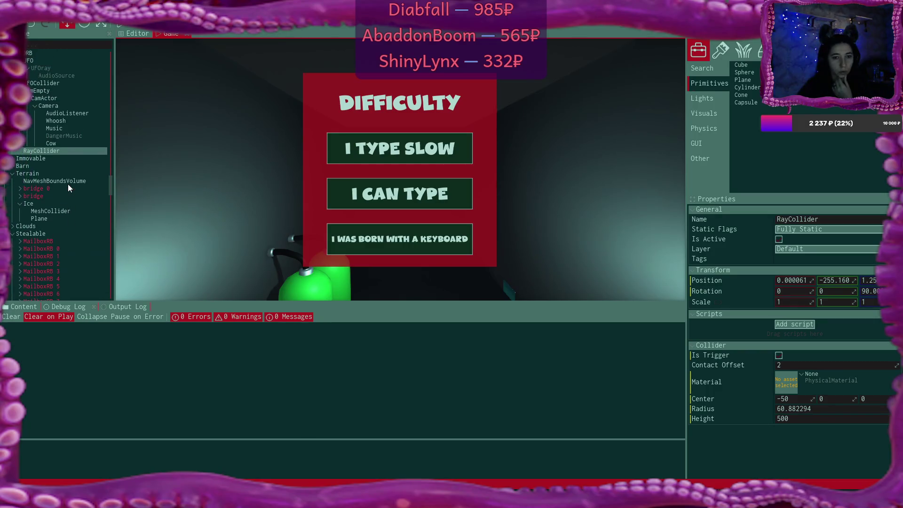
scroll(68, 184, "up", 2)
scroll(69, 184, "up", 3)
scroll(68, 184, "down", 15)
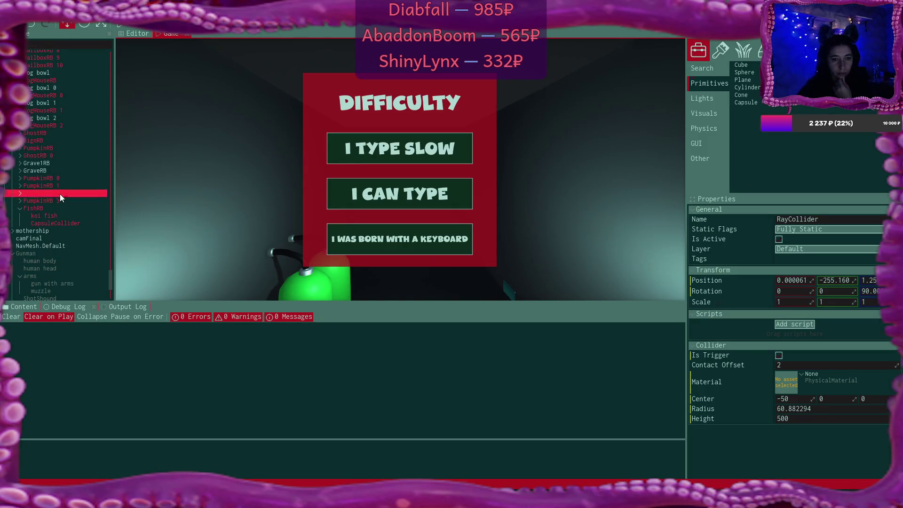
left_click(45, 209)
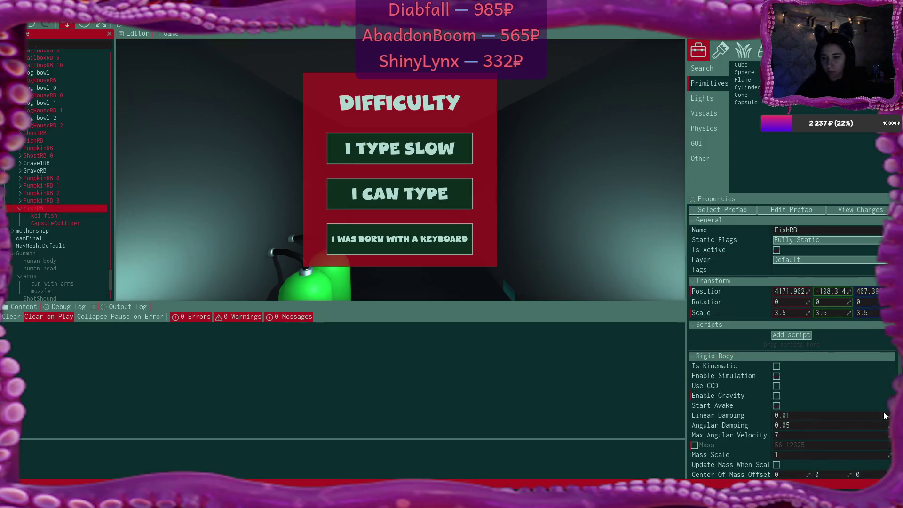
scroll(883, 411, "down", 1)
left_click(801, 435)
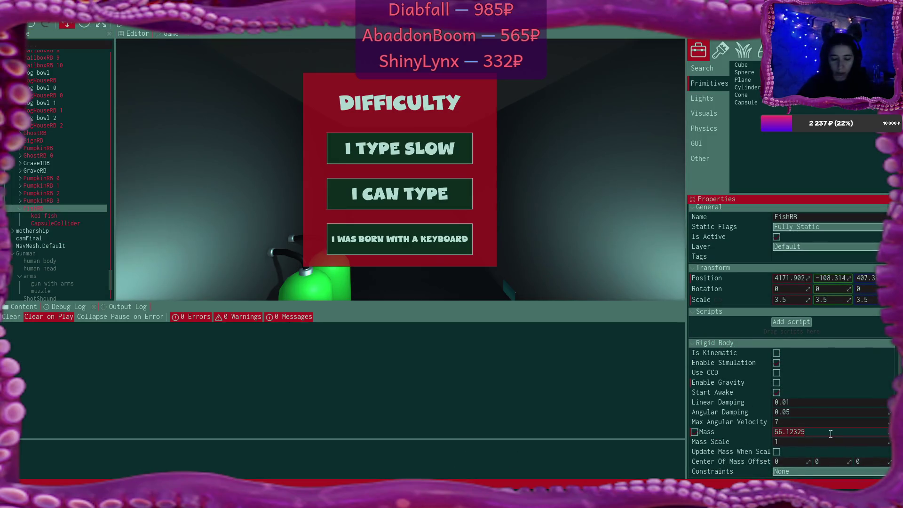